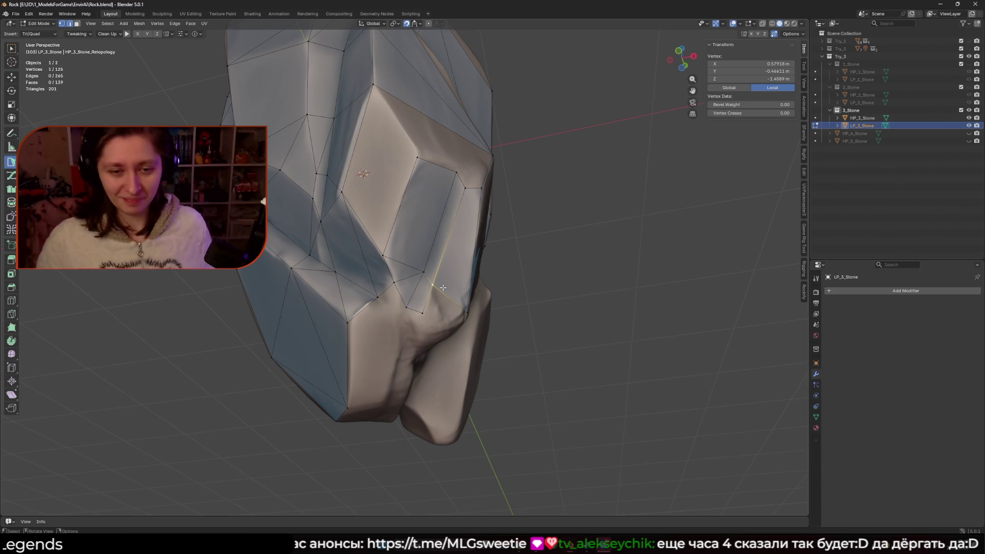
Fill a new quad on the rock underside and extend another face up to the top vertices
left_click(423, 285, "ctrl")
mouse_move(423, 285)
middle_mouse_down()
mouse_move(506, 175)
mouse_move(414, 219)
middle_mouse_up()
key("f")
left_click(426, 215)
mouse_move(415, 219)
left_mouse_down()
mouse_move(429, 179)
mouse_move(390, 158)
left_mouse_up()
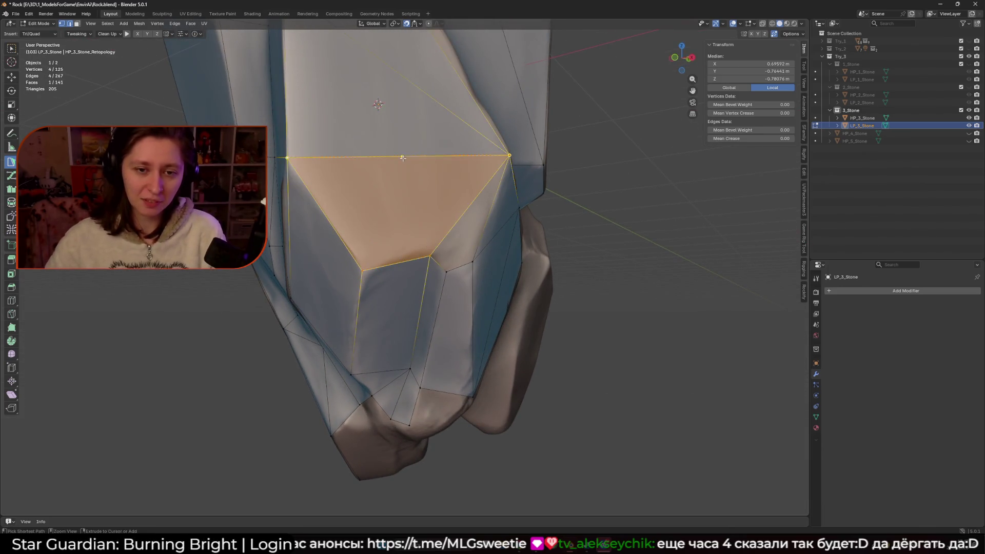
middle_click_drag(389, 158, 434, 267)
Add triangle faces off the neighbouring edge, moving a vertex onto the rock surface
left_click(435, 267)
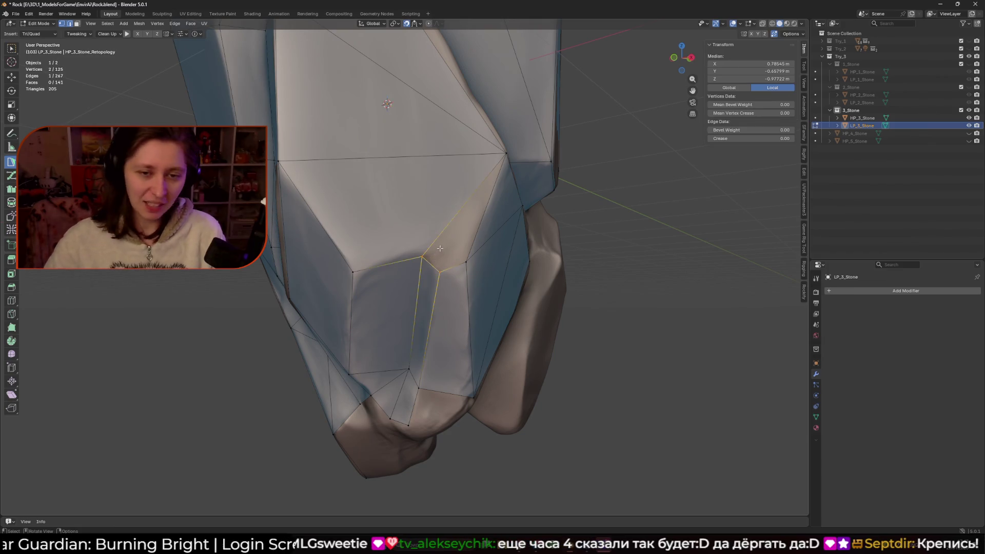
left_click_drag(435, 268, 507, 153)
left_click_drag(480, 203, 466, 260)
mouse_move(466, 261)
middle_mouse_down()
mouse_move(448, 229)
mouse_move(390, 238)
middle_mouse_up()
left_click_drag(390, 238, 392, 243)
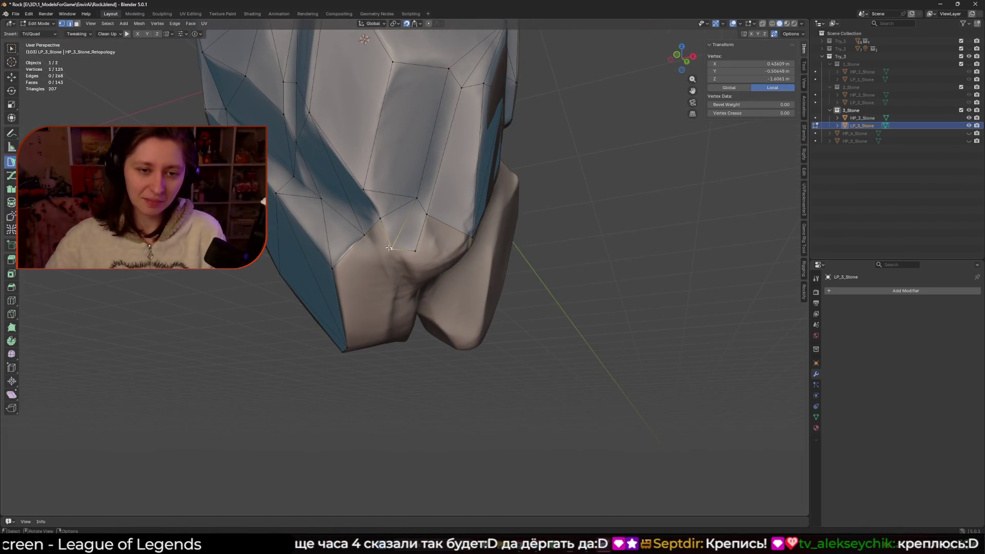
left_click(389, 248)
mouse_move(389, 247)
middle_mouse_down()
mouse_move(430, 265)
mouse_move(382, 279)
mouse_move(421, 276)
mouse_move(393, 253)
middle_mouse_up()
left_click(394, 254)
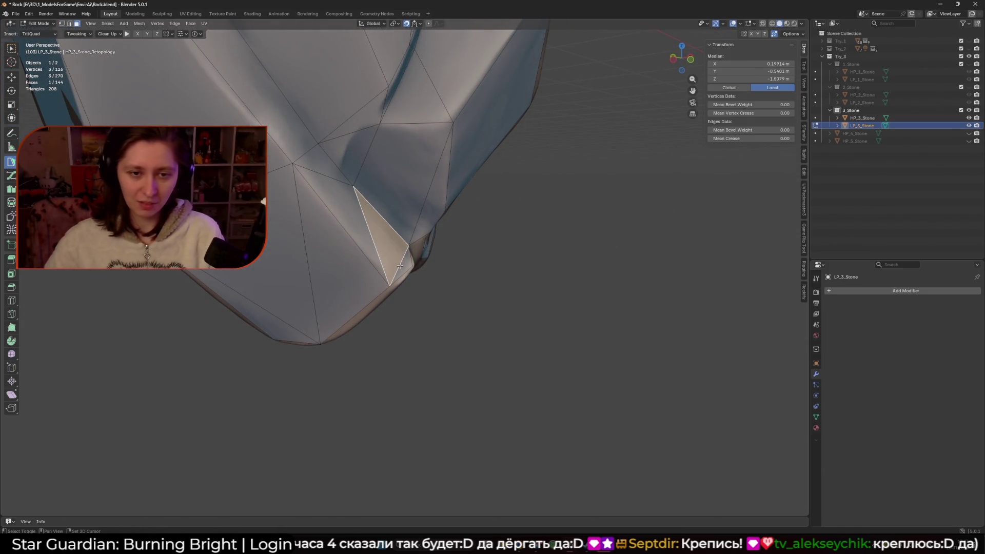
Delete the two badly placed faces and build a replacement triangle in their place
key("x")
left_click(403, 281)
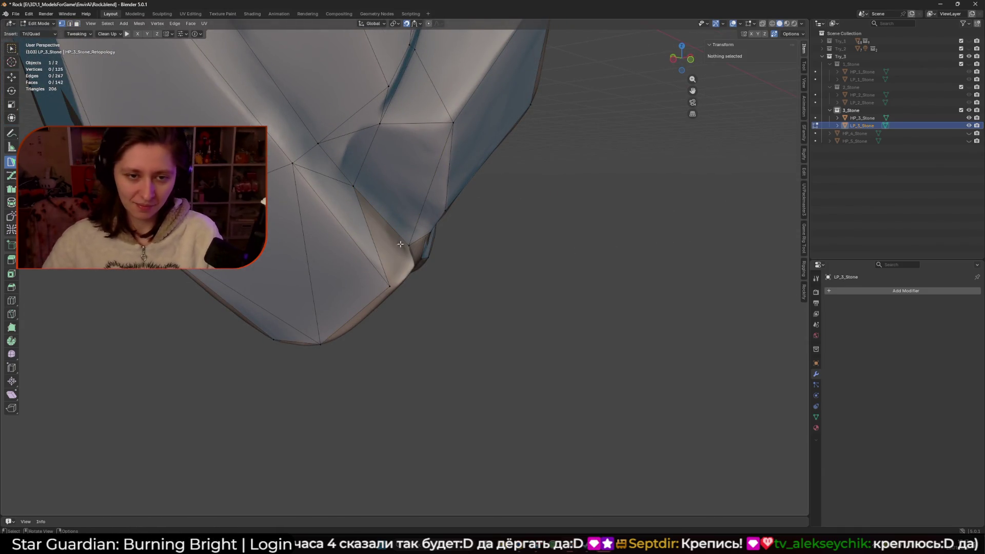
left_click(365, 204)
left_click(412, 264, "ctrl")
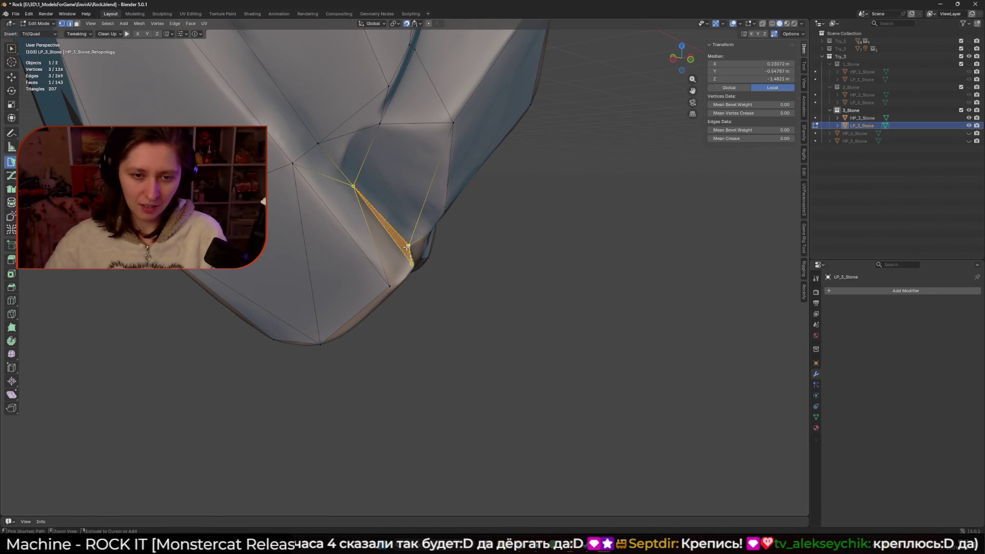
Fill the remaining gap on the underside with new faces placed on the surface
left_click(390, 285, "ctrl")
left_click(390, 286)
mouse_move(390, 285)
middle_mouse_down()
mouse_move(371, 249)
mouse_move(390, 241)
mouse_move(396, 287)
mouse_move(409, 248)
middle_mouse_up()
left_click(377, 259, "shift")
left_click(390, 241)
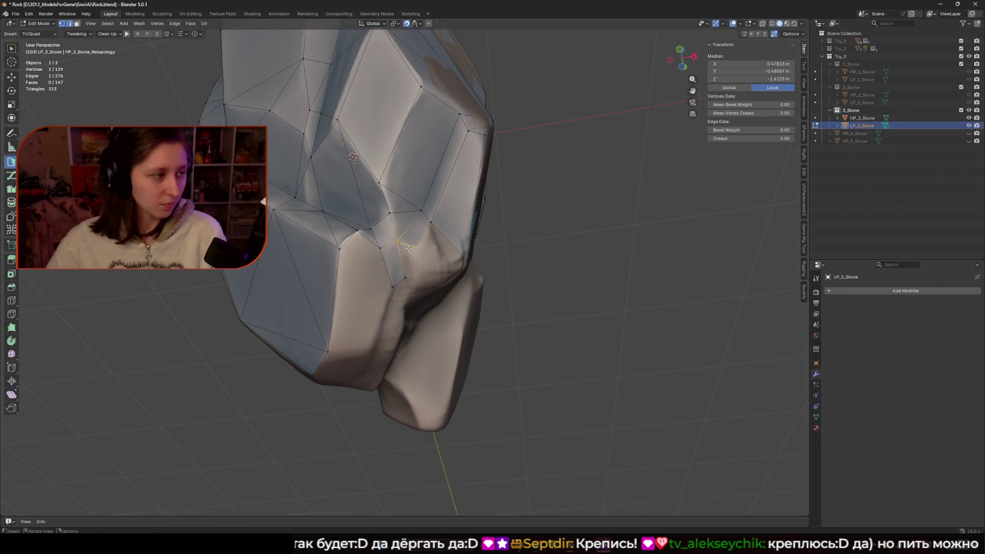
mouse_move(399, 300)
middle_mouse_down()
mouse_move(371, 207)
mouse_move(383, 240)
mouse_move(359, 287)
middle_mouse_up()
left_click(359, 207)
Add a triangle and a quad face, merging a stray vertex into its neighbour
left_click(334, 315)
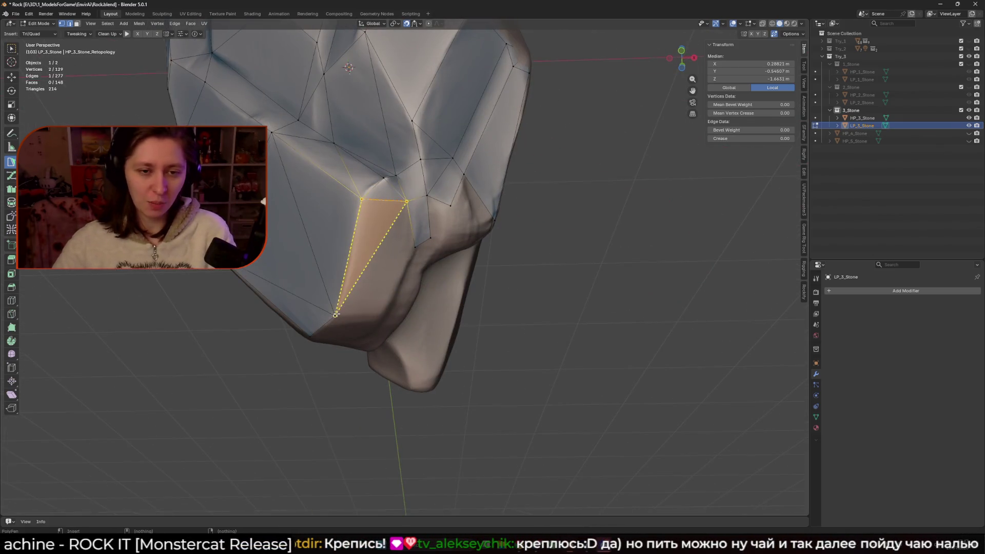
left_click(420, 252)
mouse_move(420, 252)
middle_mouse_down()
mouse_move(411, 279)
mouse_move(405, 267)
mouse_move(426, 226)
middle_mouse_up()
left_click_drag(425, 226, 430, 238)
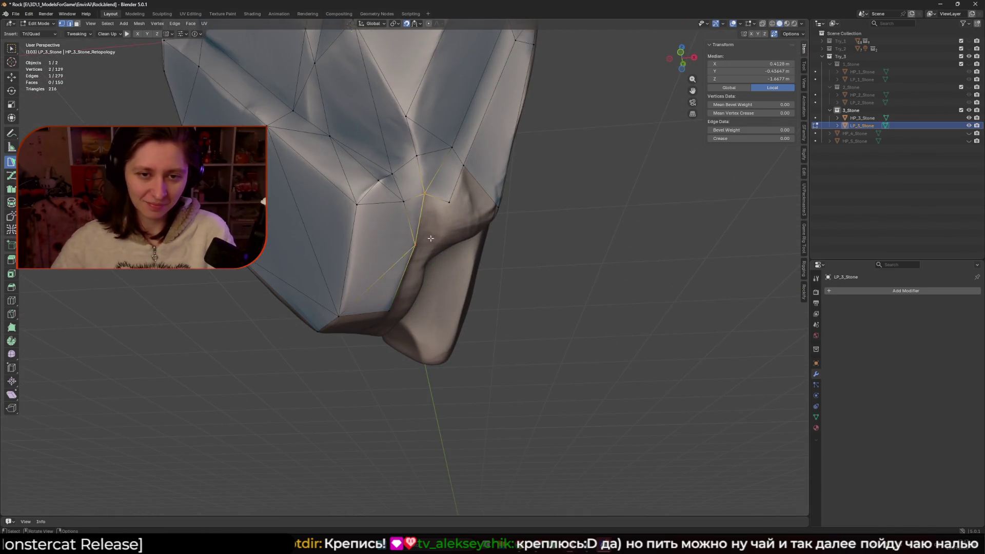
mouse_move(451, 203)
middle_mouse_down()
mouse_move(421, 195)
mouse_move(422, 176)
mouse_move(406, 178)
middle_mouse_up()
Build further faces and a quad from the selected vertex, ending with a new triangle
left_click(419, 191)
left_click(428, 170)
left_click(413, 181)
mouse_move(406, 178)
left_mouse_down()
mouse_move(425, 200)
mouse_move(418, 207)
left_mouse_up()
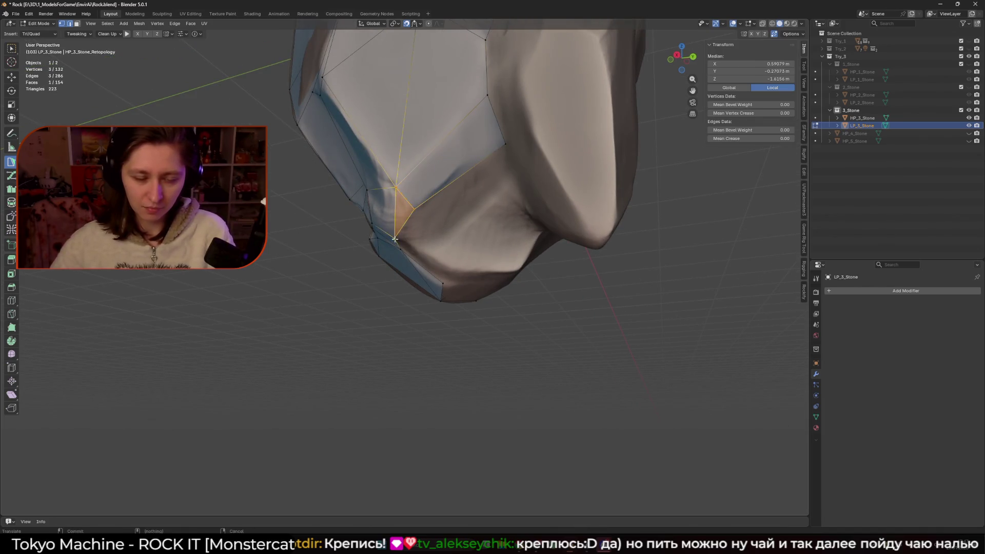
middle_click_drag(395, 239, 407, 180)
left_click(425, 243)
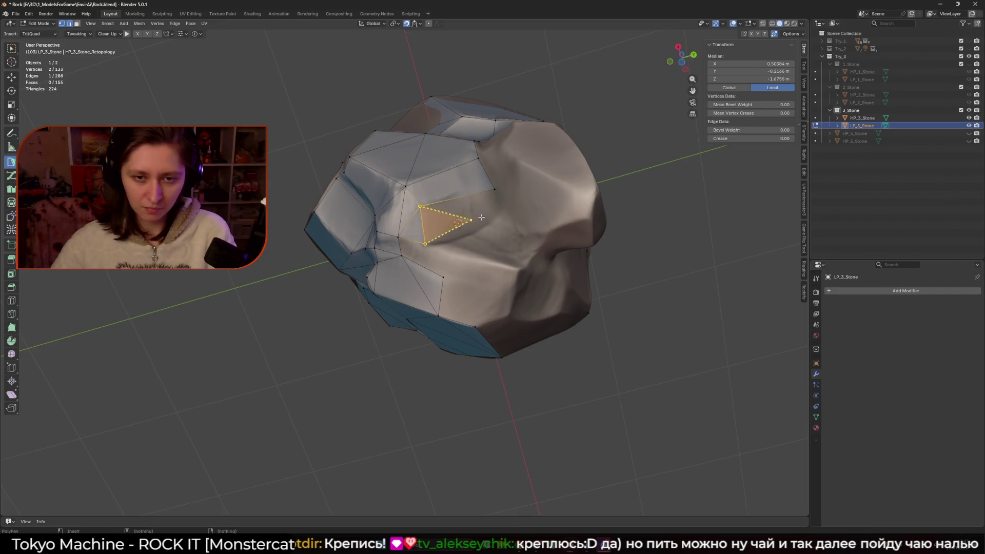
Add new faces on the rock's lower side, sliding the new vertex onto the surface
middle_click_drag(485, 226, 505, 221)
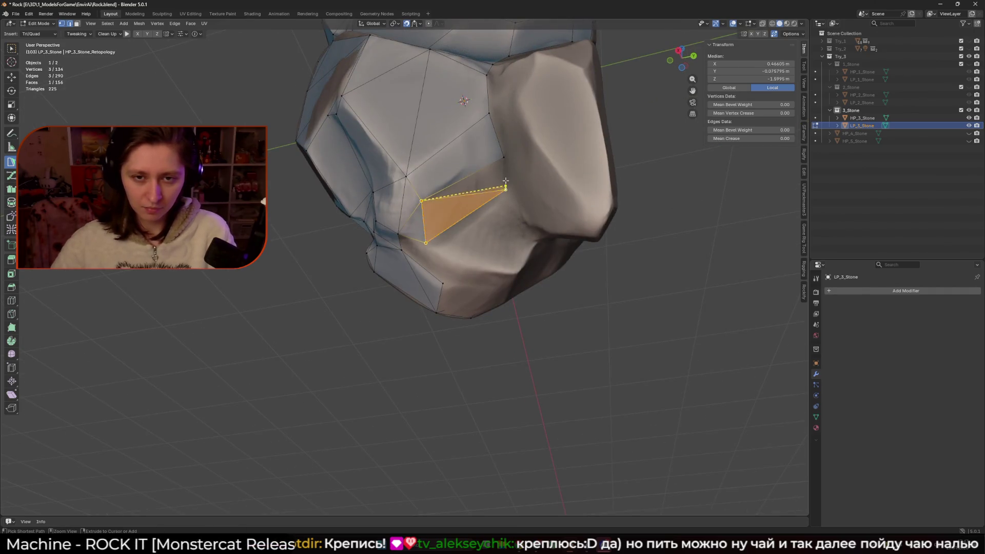
left_click(506, 190)
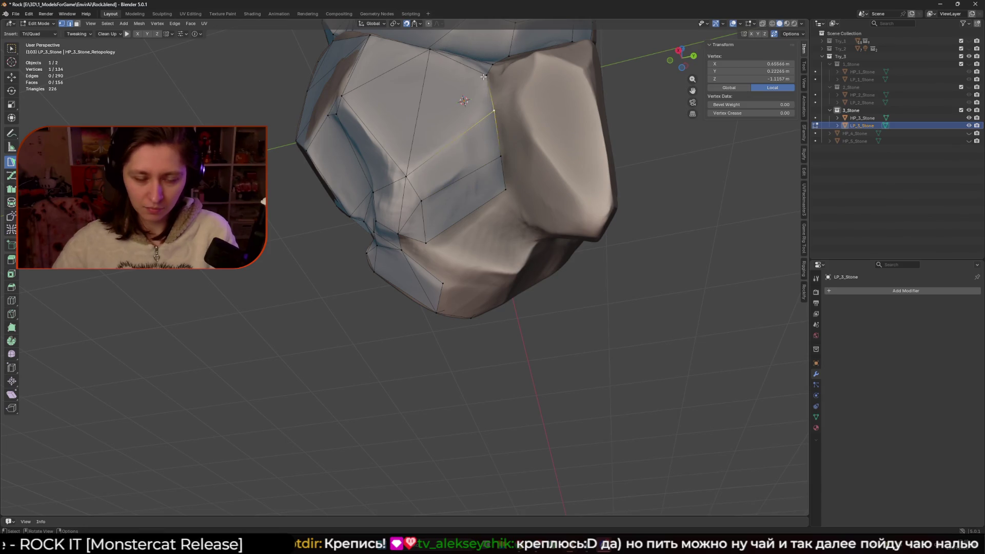
mouse_move(483, 76)
middle_mouse_down()
mouse_move(425, 257)
mouse_move(431, 278)
mouse_move(422, 275)
middle_mouse_up()
left_click(423, 259)
left_click(437, 281)
left_click_drag(422, 275, 420, 274)
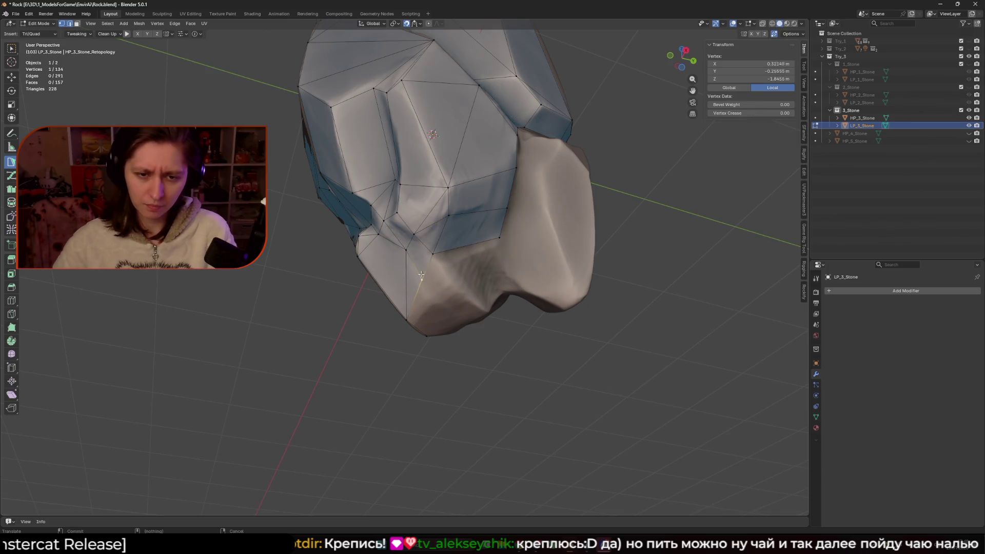
left_click(434, 297)
Add triangles and quad faces along the lower edge and bottom of the rock
mouse_move(435, 297)
middle_mouse_down()
mouse_move(454, 295)
mouse_move(441, 289)
middle_mouse_up()
left_click(444, 283, "ctrl")
left_click(504, 215, "ctrl")
middle_click_drag(505, 216, 476, 232)
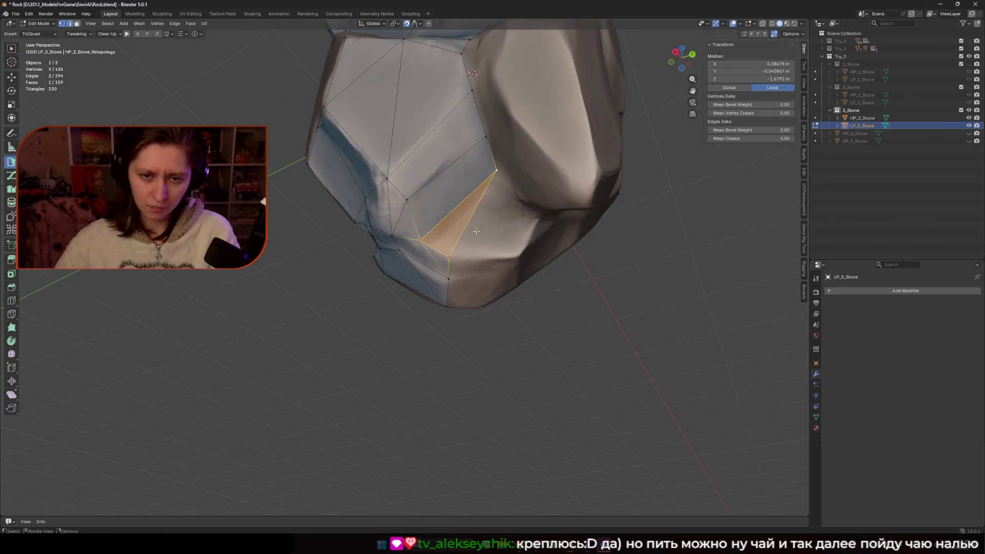
left_click(537, 212, "ctrl")
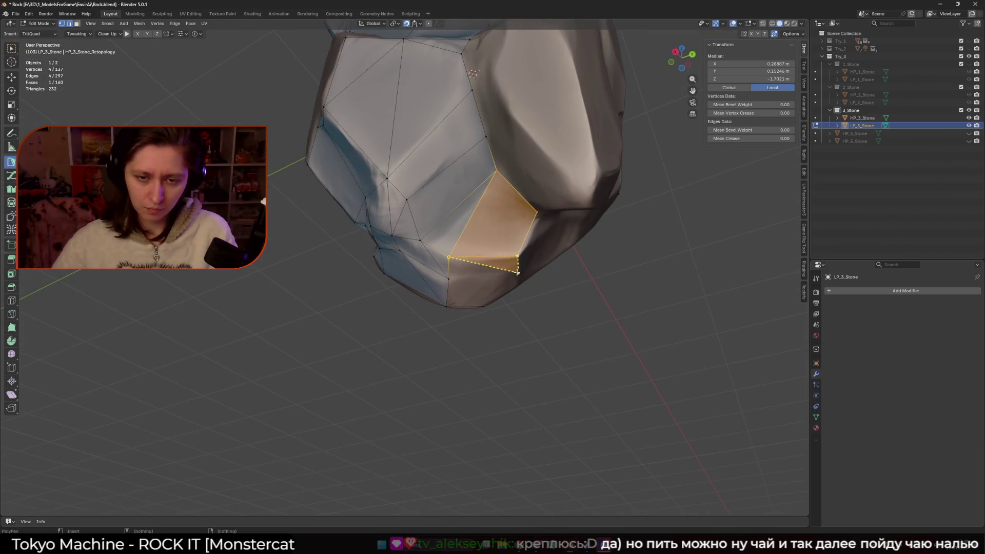
left_click(518, 271, "ctrl")
middle_click_drag(478, 291, 483, 282)
left_click(484, 283, "ctrl")
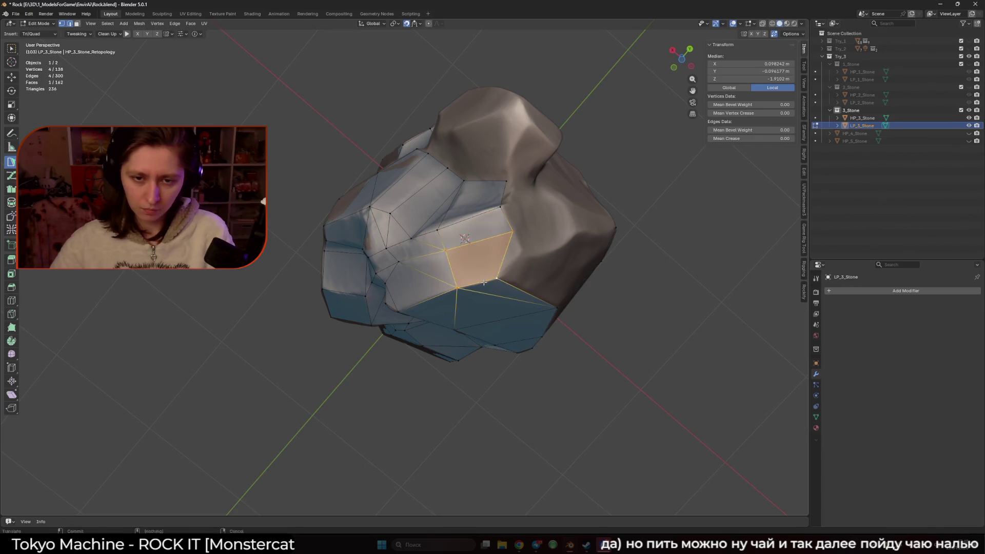
Add another triangle and a surface vertex, then split the thin triangle's edge
mouse_move(521, 250)
middle_mouse_down()
mouse_move(444, 237)
mouse_move(548, 267)
middle_mouse_up()
left_click(443, 237)
left_click(444, 237, "ctrl")
left_click(548, 267, "ctrl")
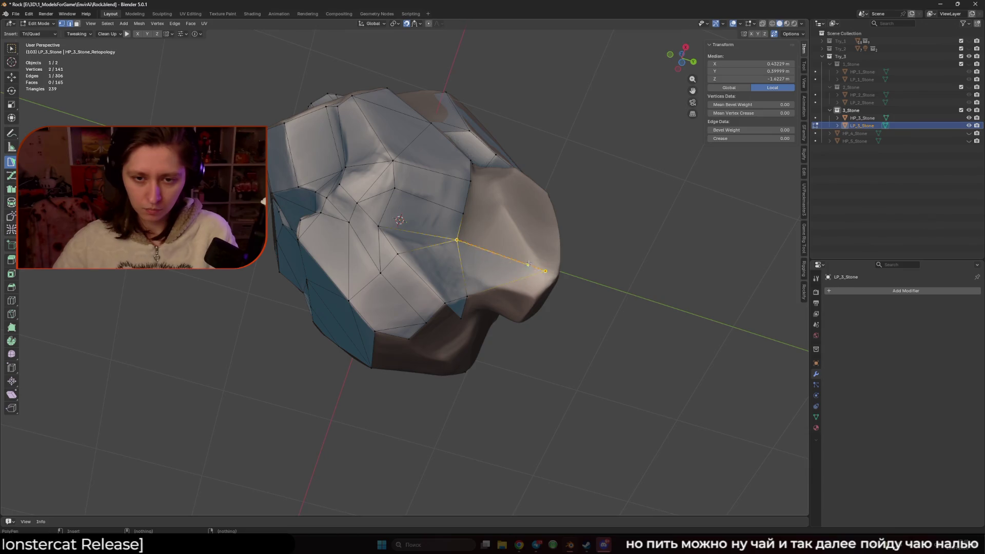
mouse_move(547, 271)
left_mouse_down()
mouse_move(533, 283)
mouse_move(545, 271)
left_mouse_up()
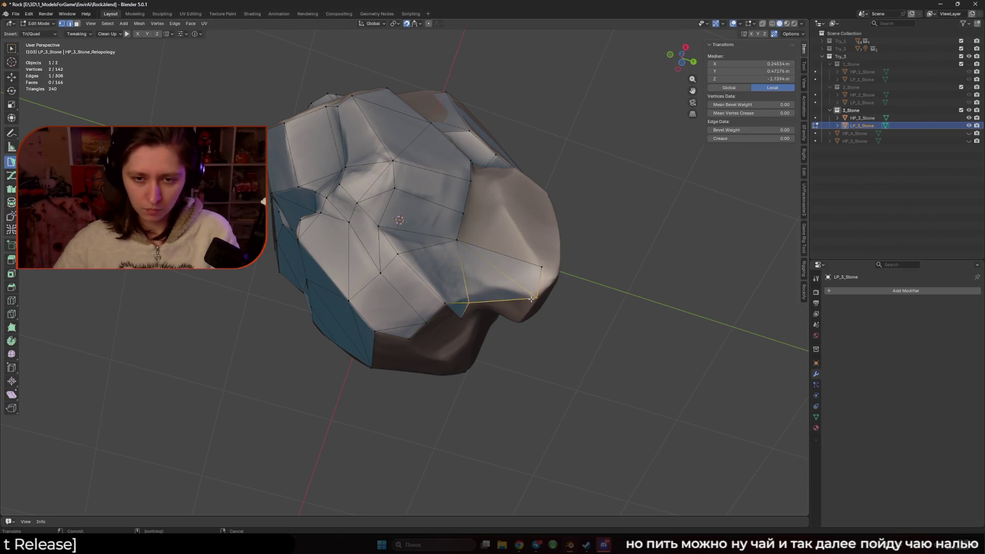
left_click(518, 267)
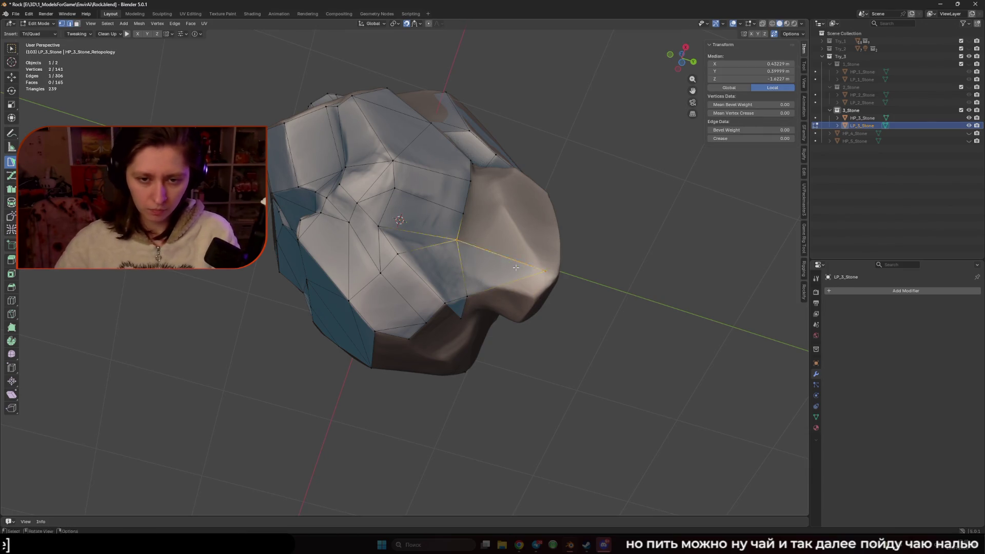
left_click_drag(512, 260, 512, 260, "ctrl")
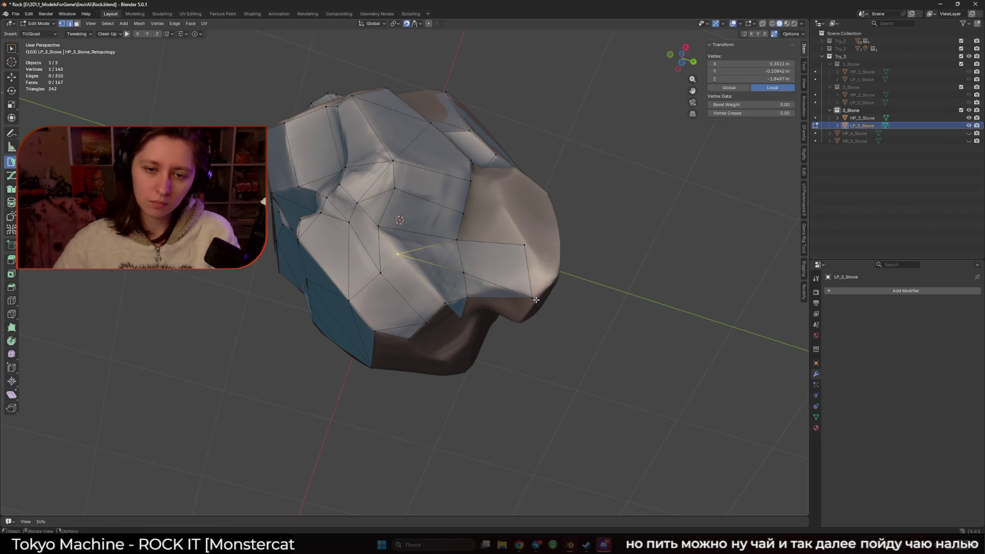
Move a vertex up onto the surface, fill a triangle and add a quad on the side
left_click(535, 298)
mouse_move(536, 299)
middle_mouse_down()
mouse_move(567, 303)
mouse_move(482, 242)
mouse_move(513, 257)
mouse_move(518, 241)
mouse_move(508, 233)
mouse_move(426, 309)
middle_mouse_up()
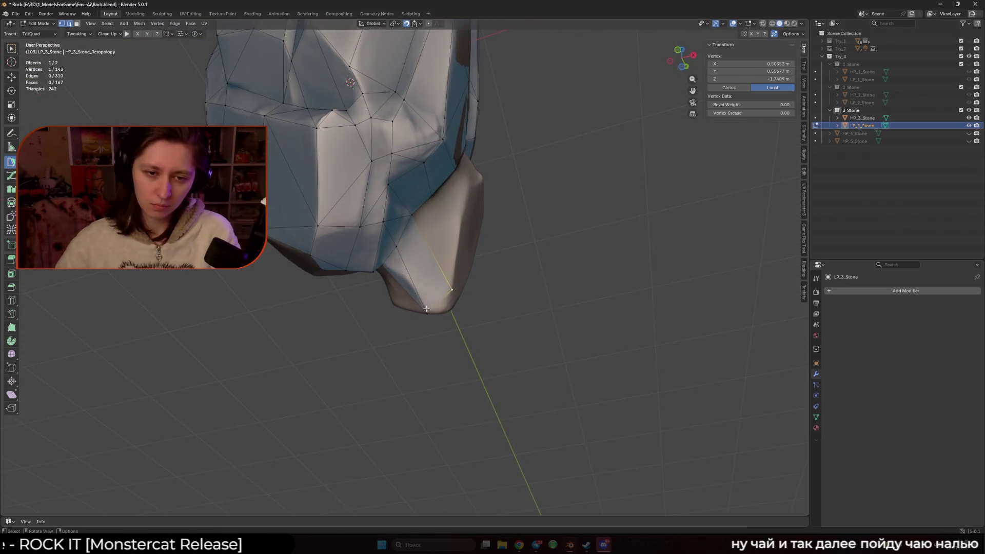
left_click_drag(426, 309, 408, 280)
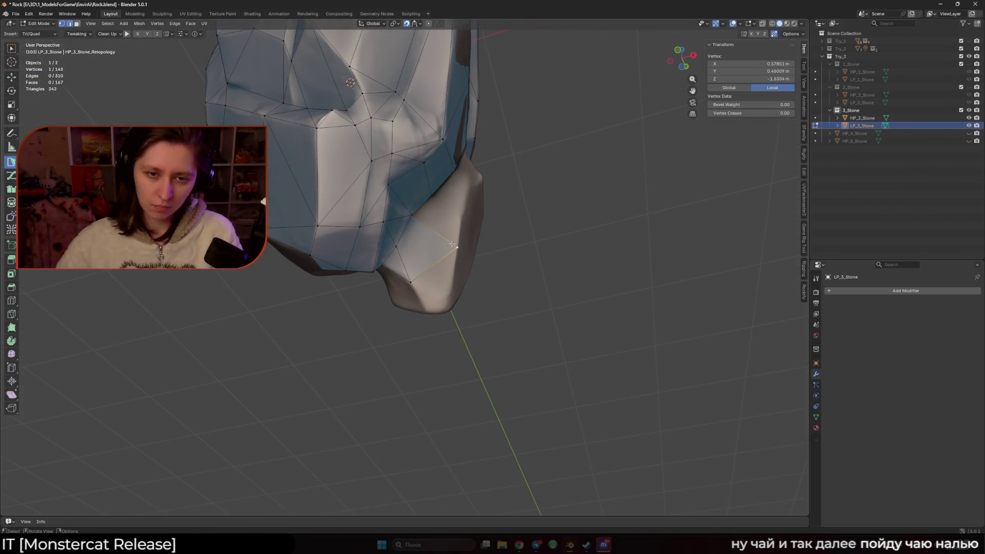
left_click(452, 209, "ctrl")
middle_click_drag(462, 209, 420, 232)
left_click(421, 232, "ctrl")
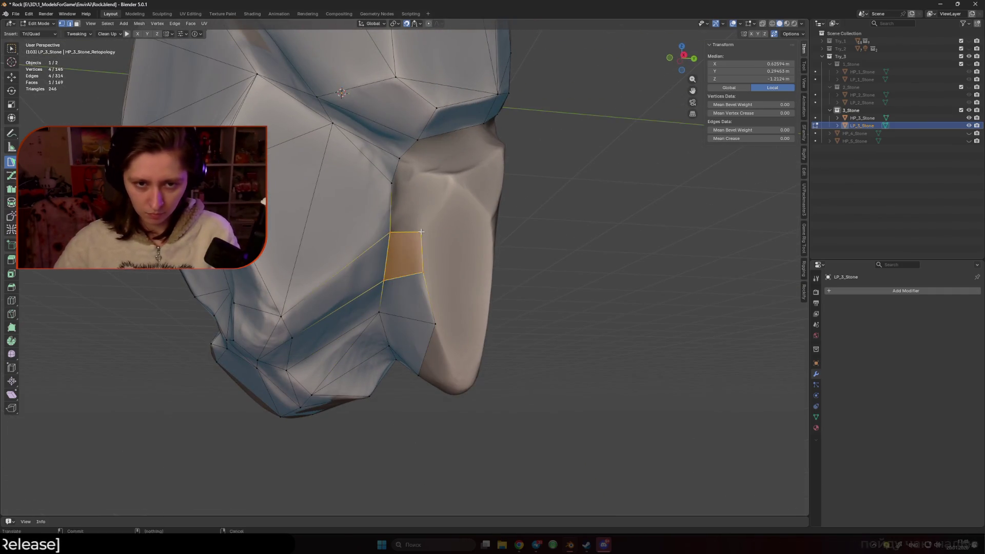
Add two new faces side by side and nudge the new vertex into place
left_click(418, 182, "ctrl")
left_click(451, 177, "ctrl")
left_click_drag(419, 182, 420, 174)
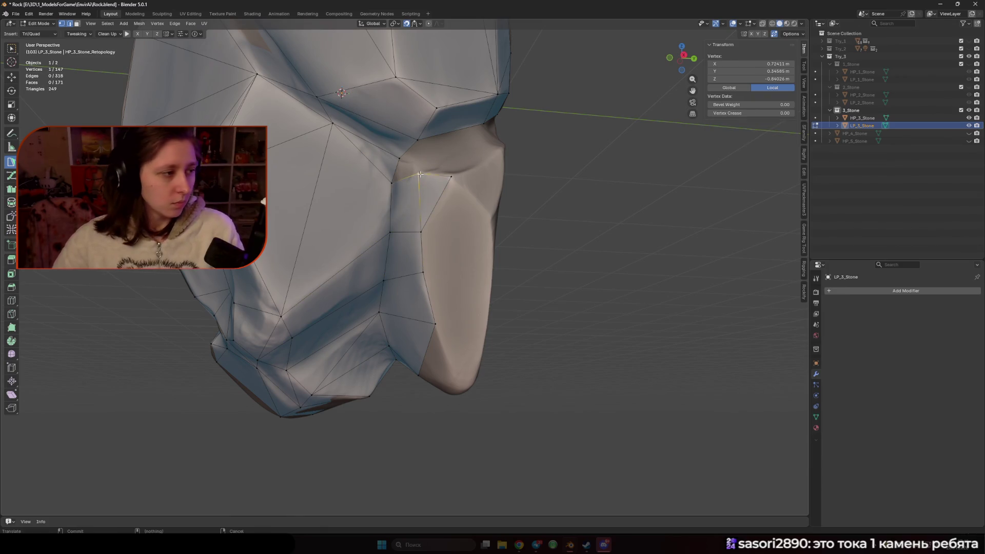
middle_click_drag(419, 174, 402, 282)
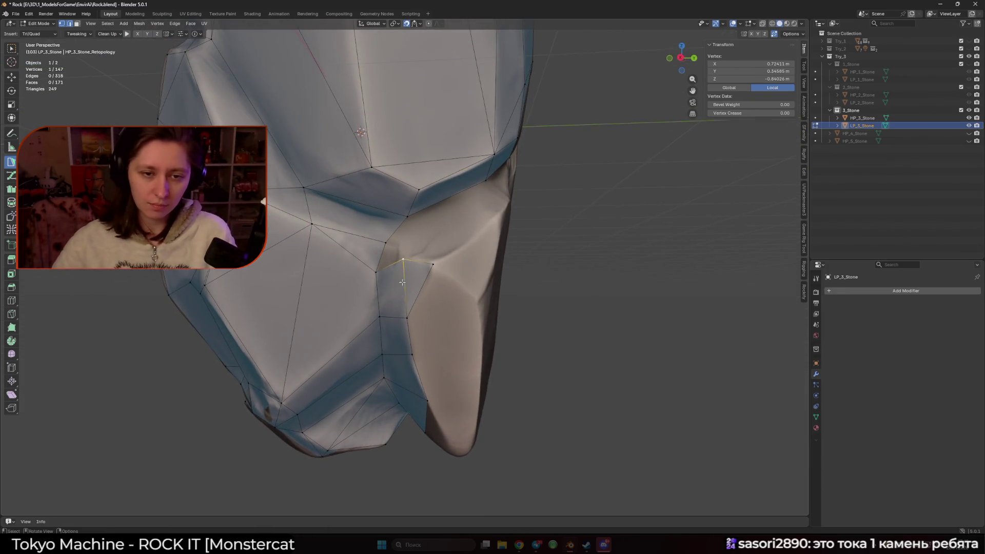
Close a quad onto the chosen edge and add an adjusted triangle beside it
left_click(386, 244)
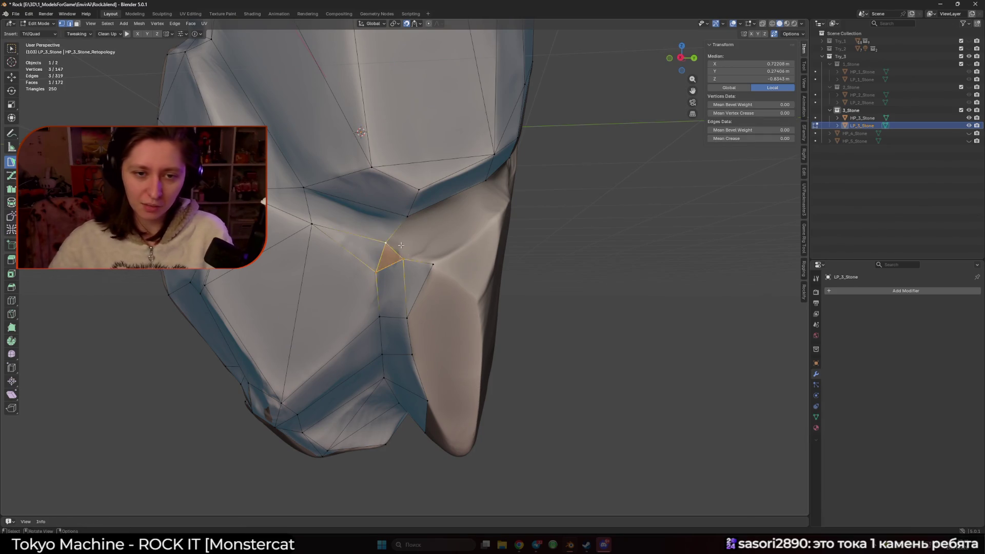
middle_click_drag(401, 245, 439, 246)
left_click(408, 249)
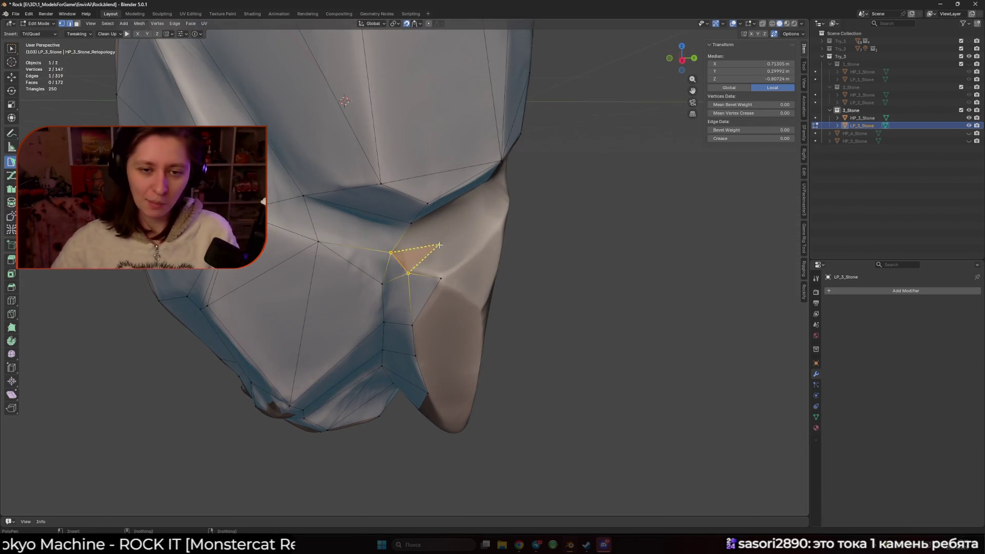
left_click(411, 224)
middle_click_drag(477, 271, 493, 281)
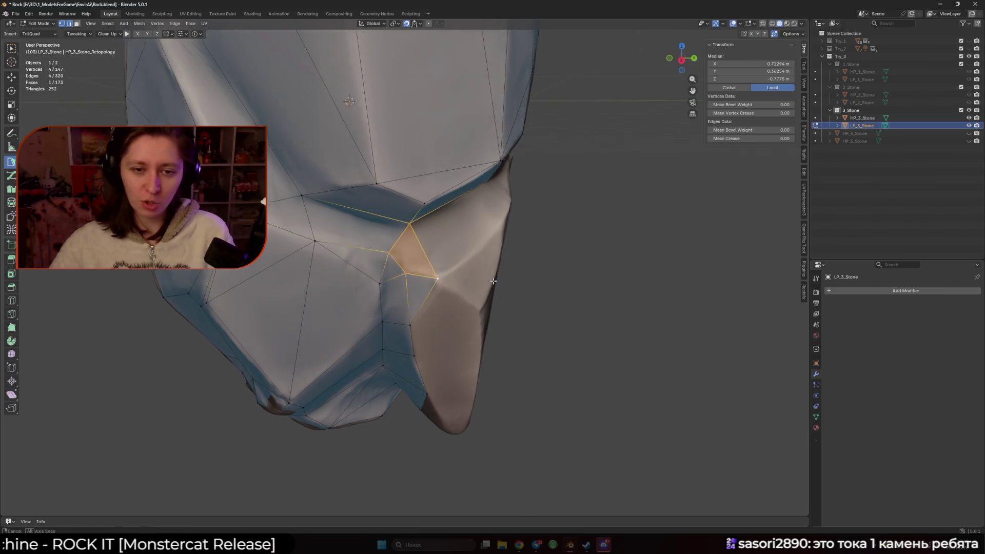
left_click_drag(435, 233, 477, 225, "ctrl")
mouse_move(477, 224)
middle_mouse_down()
mouse_move(470, 205)
mouse_move(441, 291)
middle_mouse_up()
left_click(470, 206)
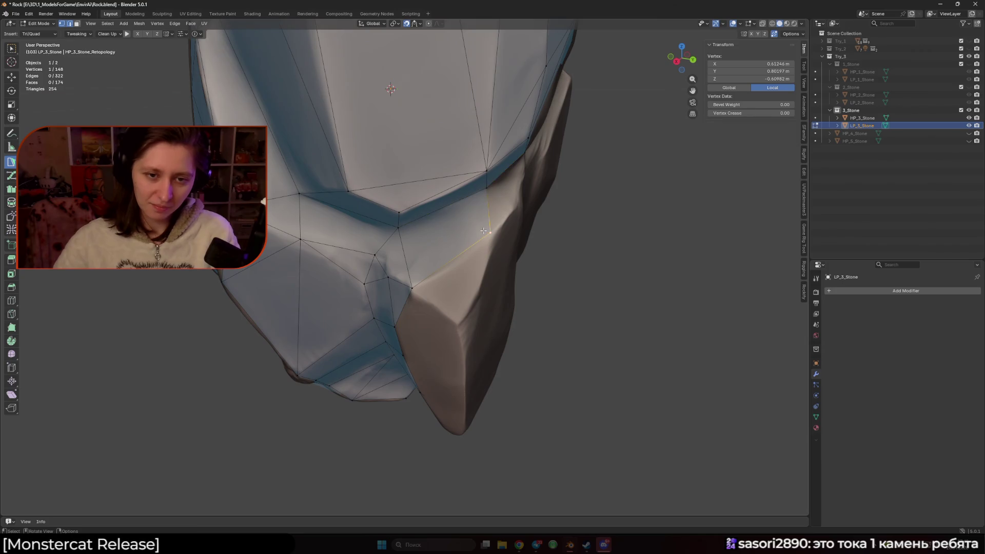
Add a triangle off the bottom edge and a new vertex and edge from the mesh border
left_click(460, 328, "ctrl")
mouse_move(460, 328)
middle_mouse_down()
mouse_move(457, 290)
mouse_move(442, 333)
mouse_move(512, 301)
mouse_move(548, 356)
mouse_move(519, 304)
middle_mouse_up()
left_click(442, 296)
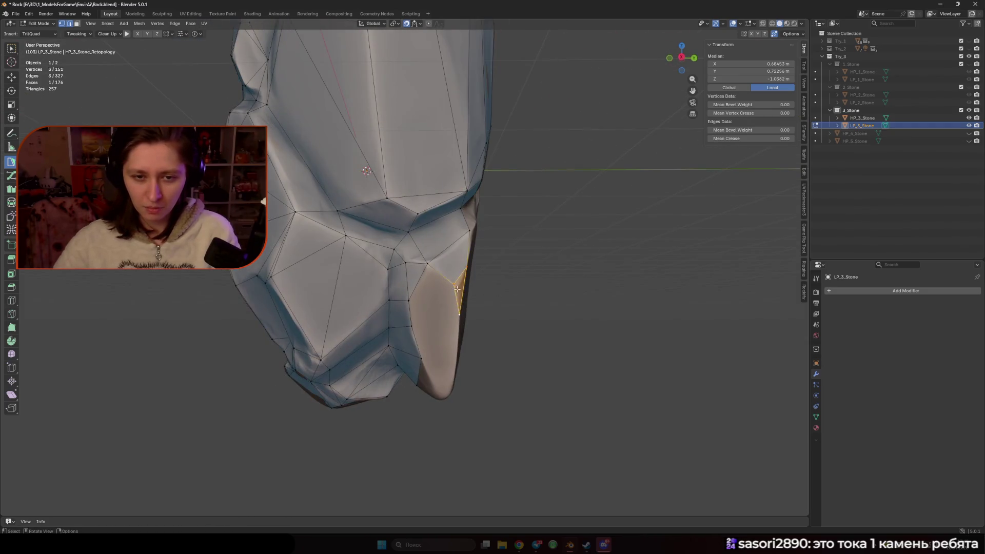
left_click(444, 277)
left_click(443, 277, "ctrl")
middle_click_drag(444, 277, 411, 319)
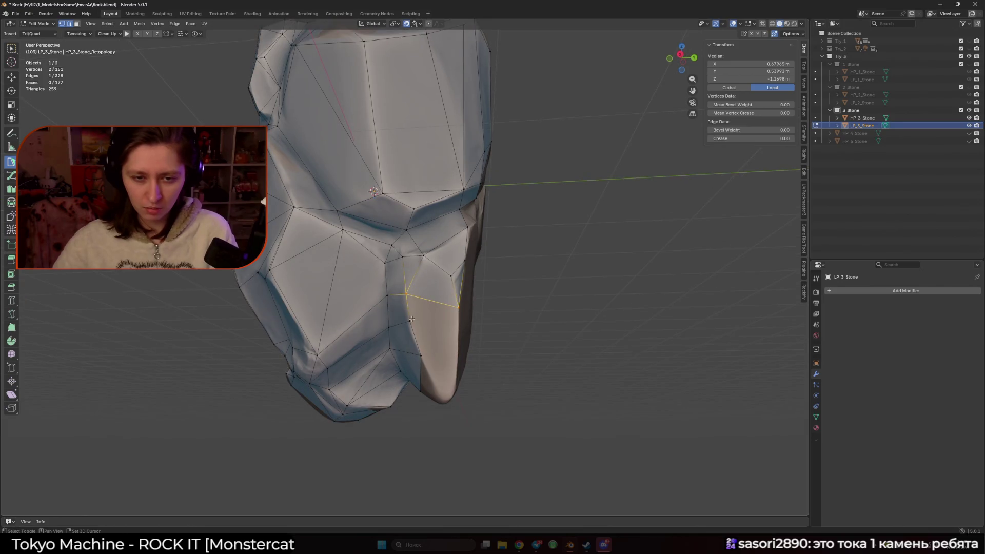
Build faces at the rock's bottom tip, closing a new triangle there
left_click(421, 355, "ctrl")
mouse_move(421, 355)
middle_mouse_down()
mouse_move(440, 328)
mouse_move(479, 330)
mouse_move(421, 334)
mouse_move(426, 320)
mouse_move(405, 328)
mouse_move(442, 304)
middle_mouse_up()
left_click(421, 334, "ctrl")
left_click(404, 329, "ctrl")
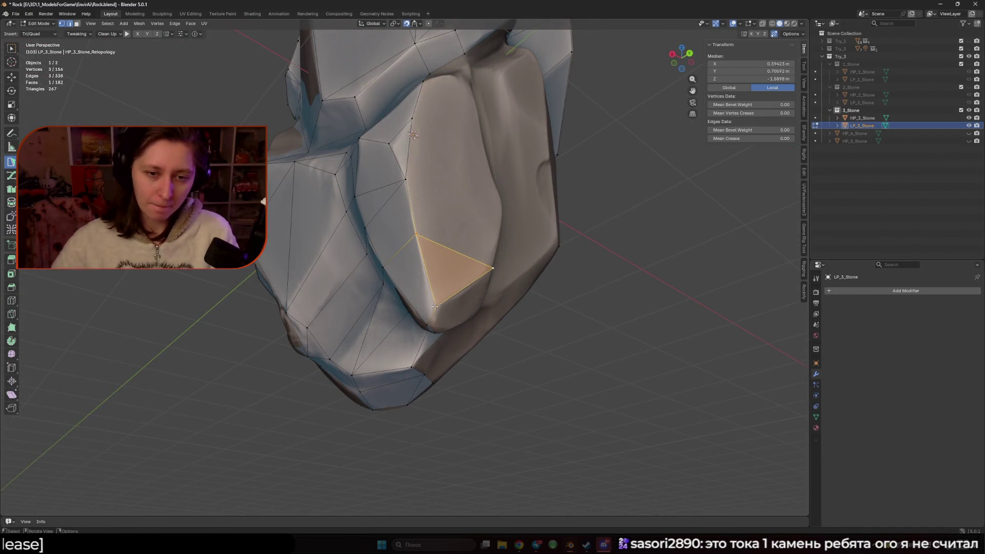
left_click(434, 306)
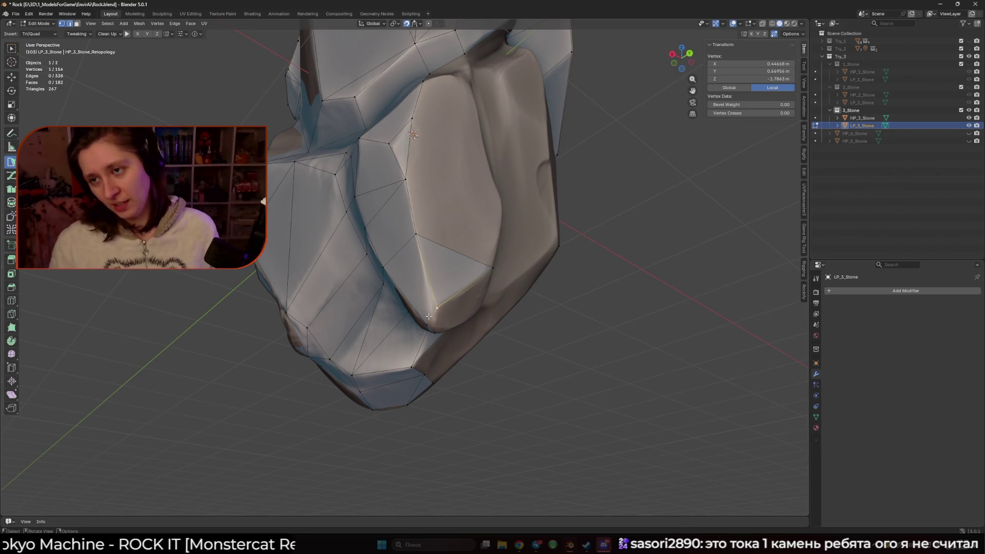
Near the rock's lower face, snap a vertex onto the surface and span a new face
scroll(428, 316, "down", 10)
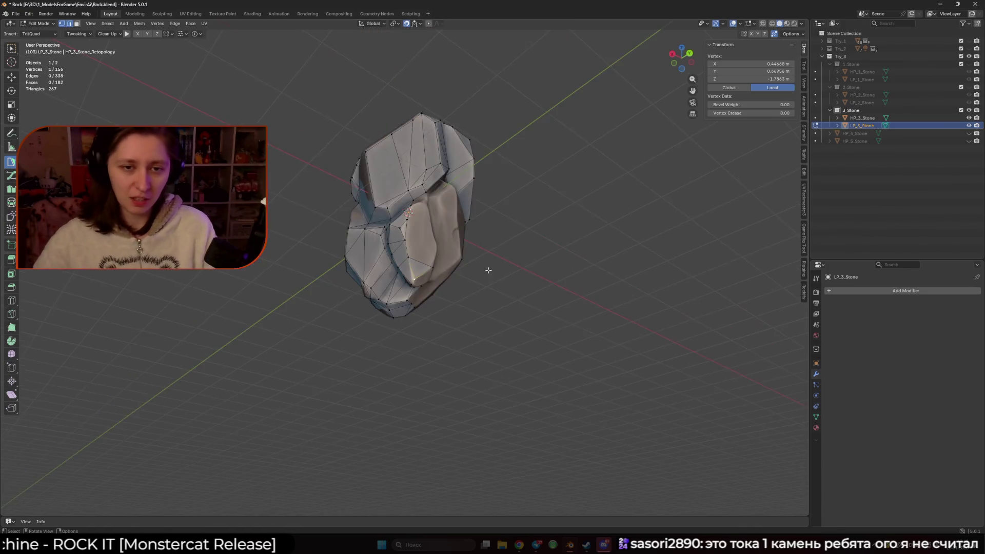
scroll(464, 301, "up", 10)
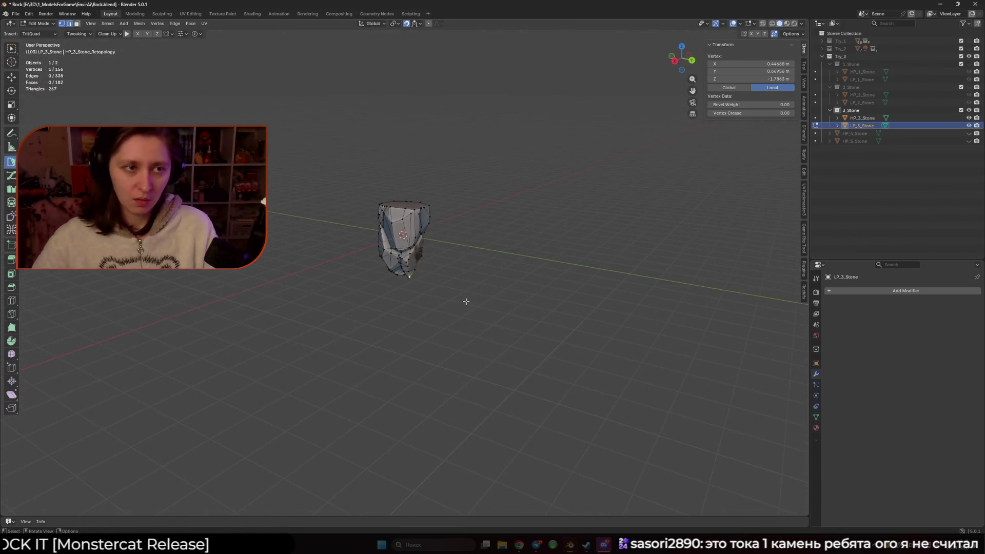
mouse_move(468, 238)
middle_mouse_down()
mouse_move(494, 263)
mouse_move(455, 266)
mouse_move(604, 272)
mouse_move(600, 303)
mouse_move(445, 298)
middle_mouse_up()
scroll(426, 231, "up", 6)
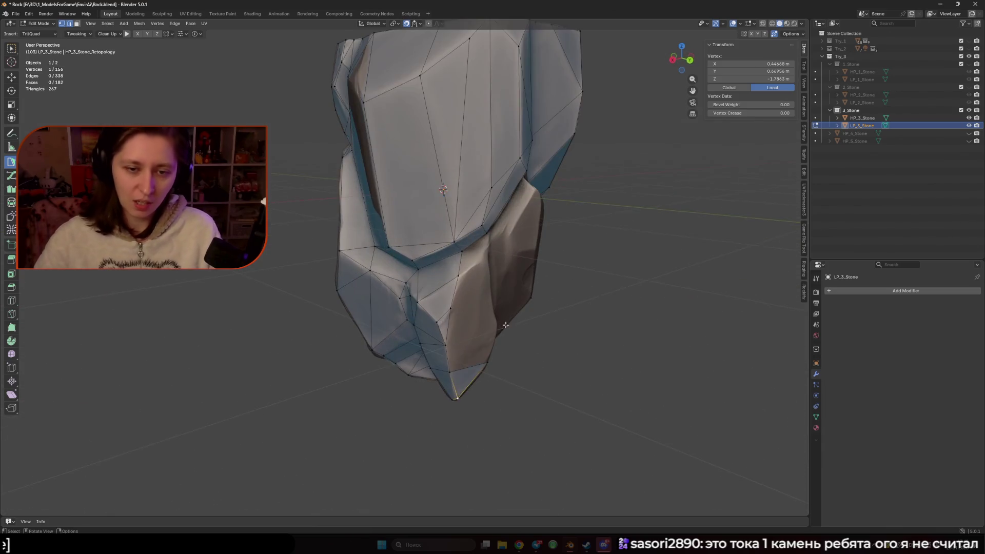
left_click(405, 241)
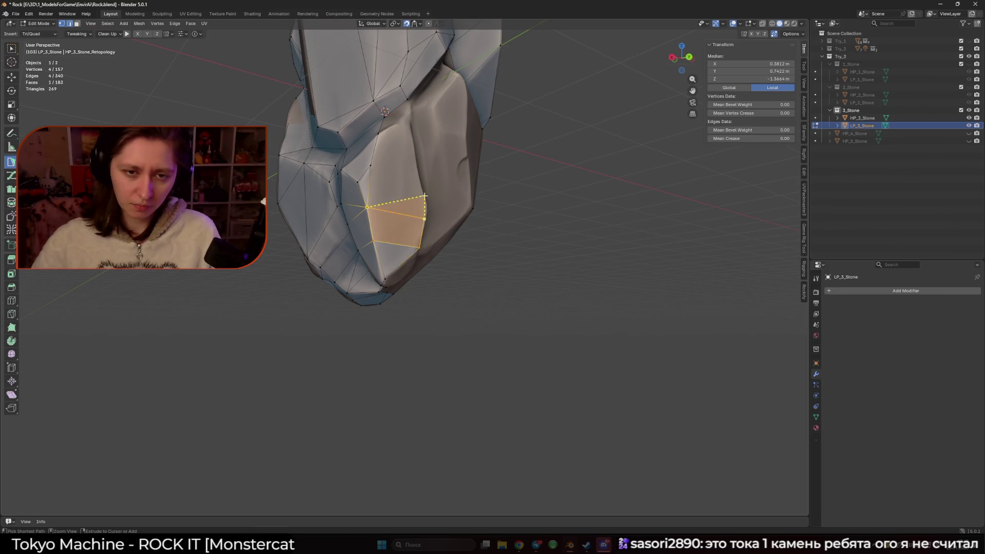
scroll(425, 206, "down", 8)
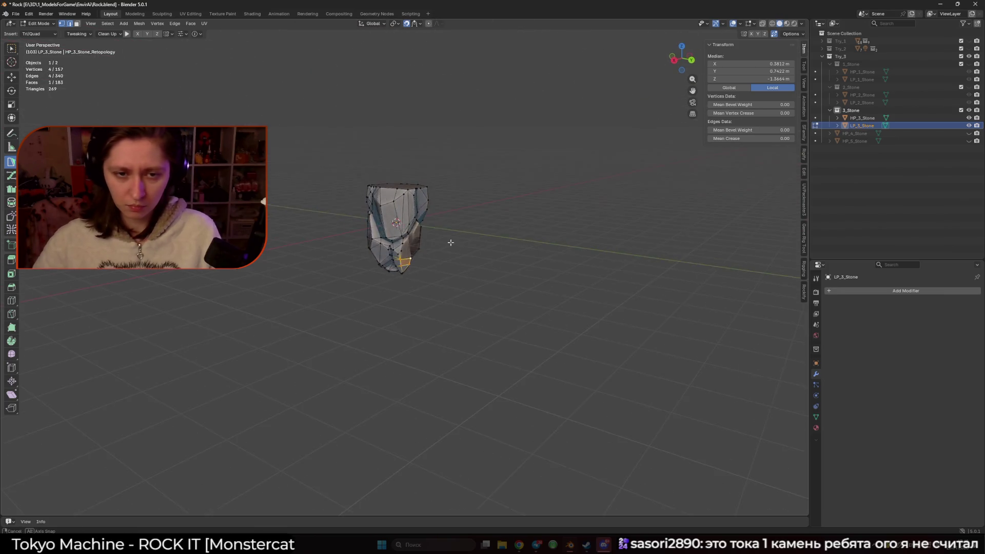
scroll(450, 242, "up", 8)
left_click_drag(388, 269, 386, 272)
mouse_move(391, 299)
middle_mouse_down()
mouse_move(428, 277)
mouse_move(420, 255)
mouse_move(406, 280)
middle_mouse_up()
left_click(418, 302)
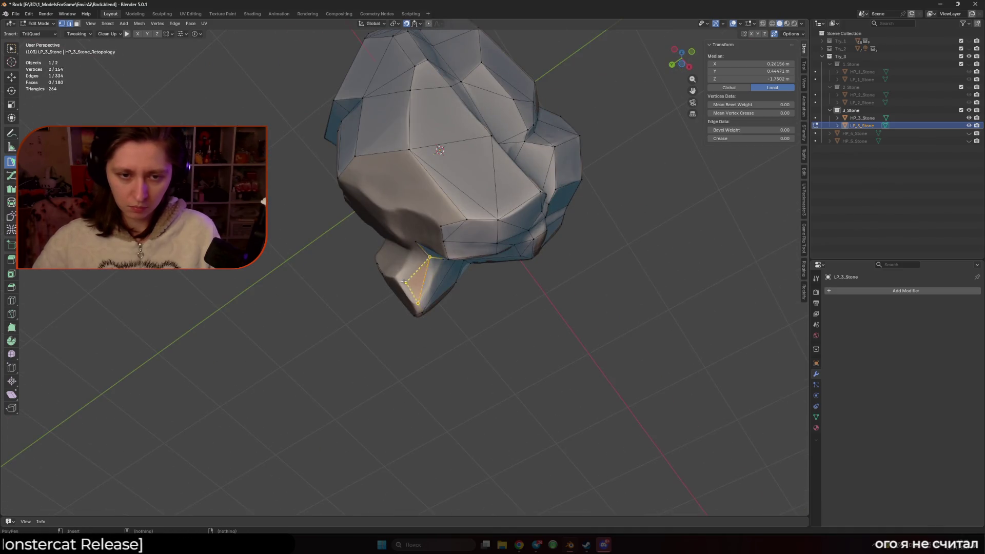
Fill new quad faces on the underside, extending out to nearby vertices
left_click(416, 241)
middle_click_drag(417, 242, 435, 273)
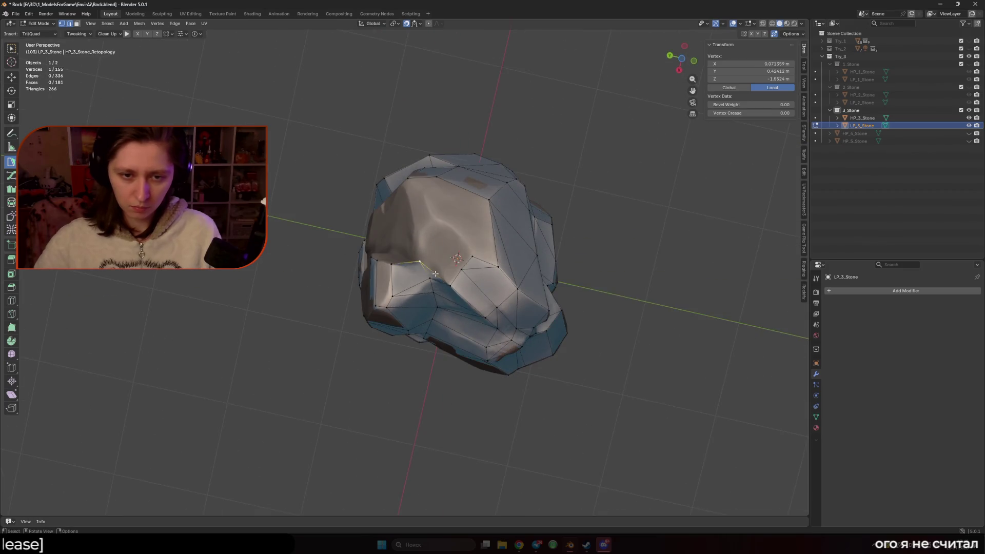
left_click(449, 285)
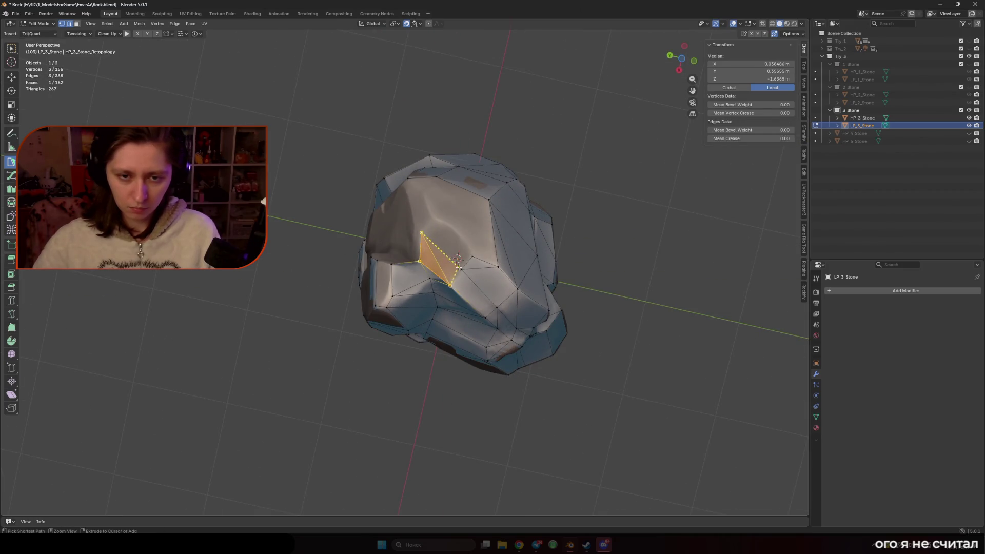
left_click(471, 257)
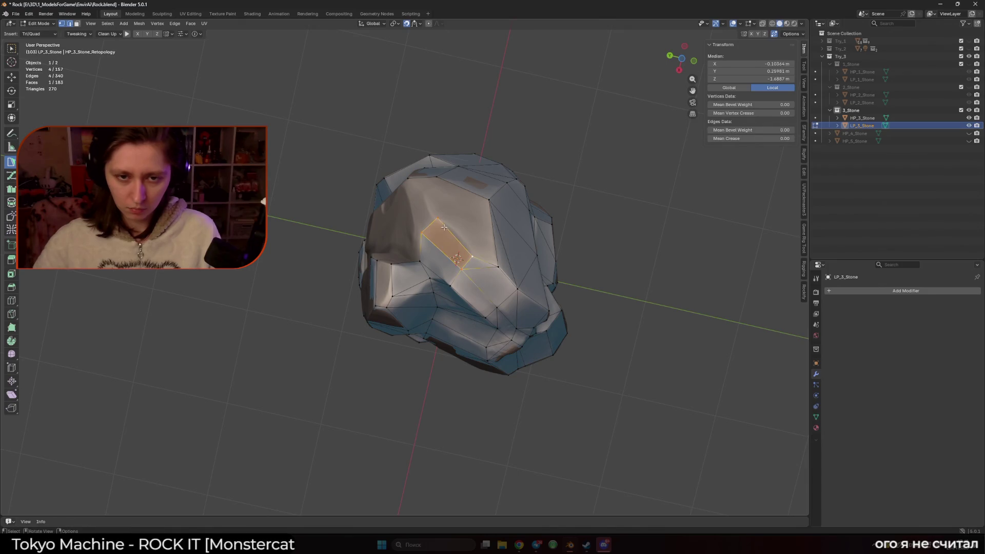
middle_click_drag(496, 250, 488, 233)
left_click(487, 233)
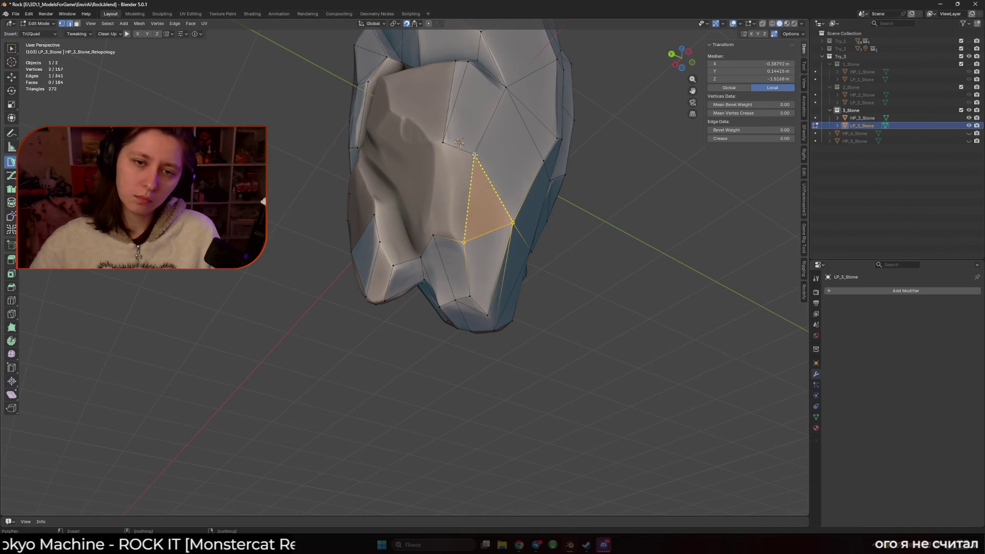
left_click(452, 148)
Add a face and a triangle fitted to the surface, then new faces along the lower side
middle_click_drag(452, 147, 431, 241)
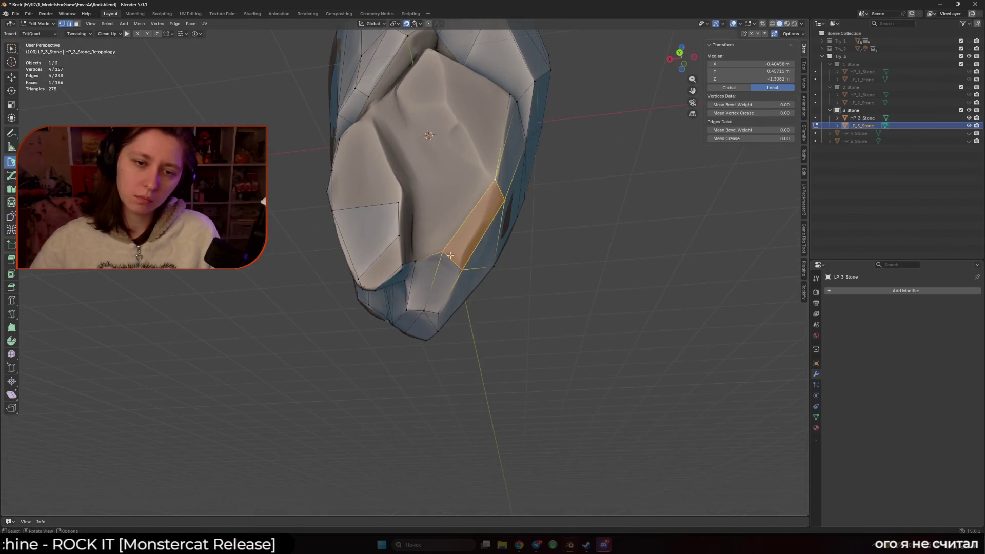
left_click_drag(431, 251, 407, 261)
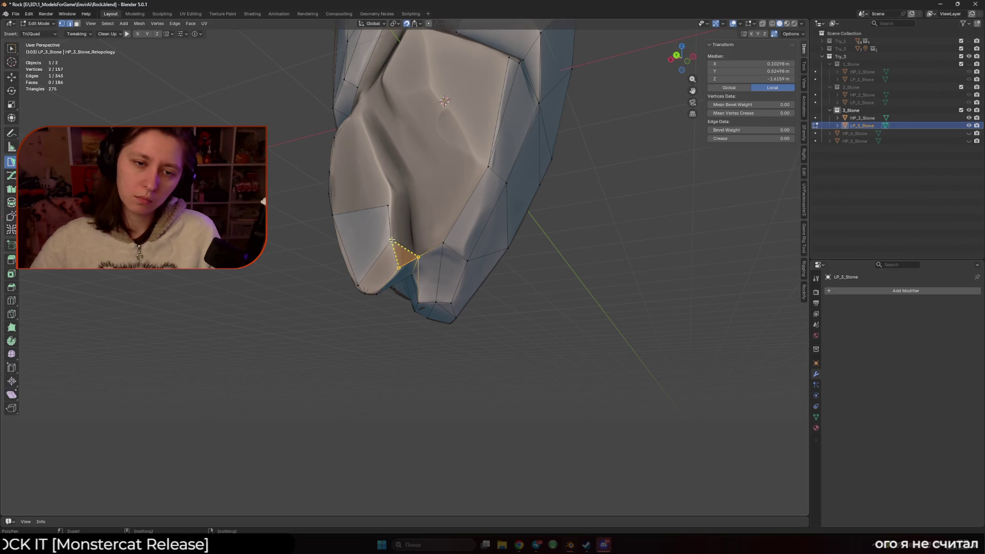
left_click_drag(390, 206, 389, 205)
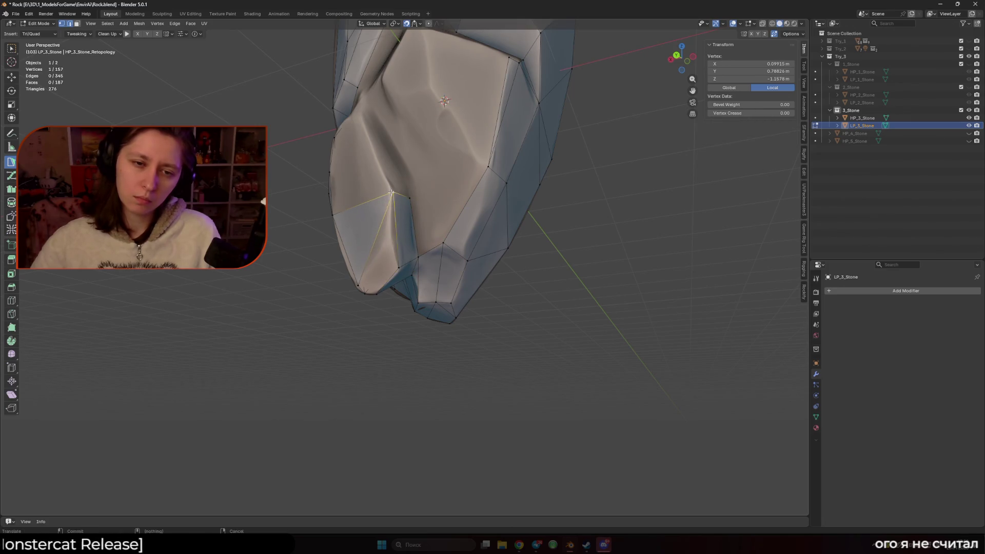
middle_click_drag(386, 269, 375, 251)
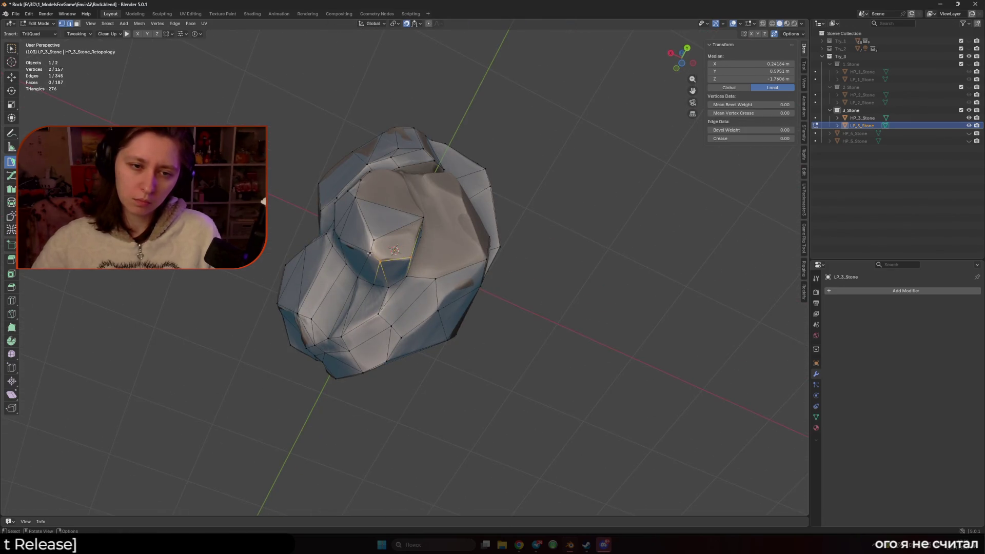
left_click_drag(375, 250, 375, 251)
mouse_move(375, 251)
middle_mouse_down()
mouse_move(373, 269)
mouse_move(400, 212)
middle_mouse_up()
left_click(374, 269)
left_click_drag(400, 212, 406, 168)
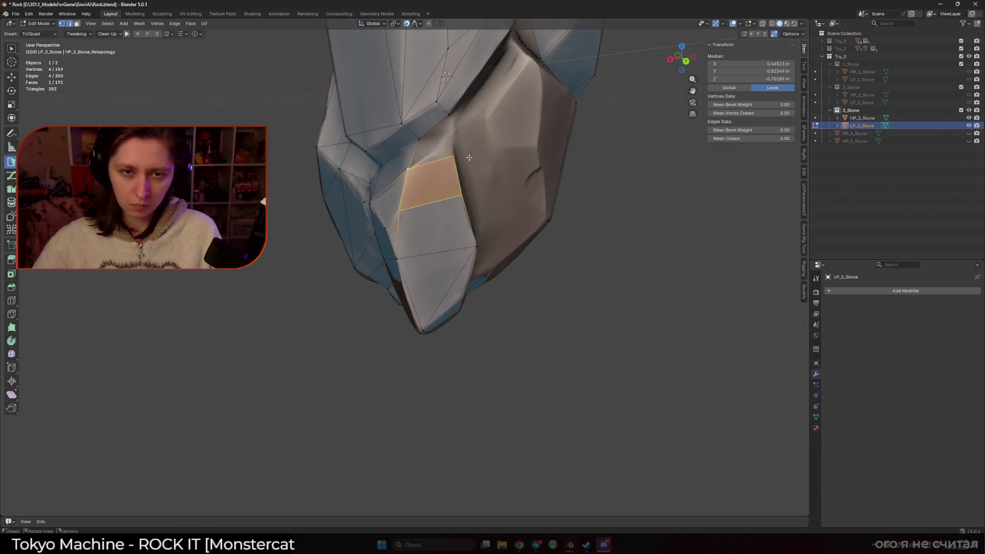
Add triangle faces from the new quad's top edge, moving vertices onto the rock
left_click(431, 165)
mouse_move(441, 151)
middle_mouse_down()
mouse_move(471, 206)
mouse_move(451, 181)
middle_mouse_up()
left_click(470, 205)
left_click(470, 206)
left_click_drag(431, 206, 449, 183)
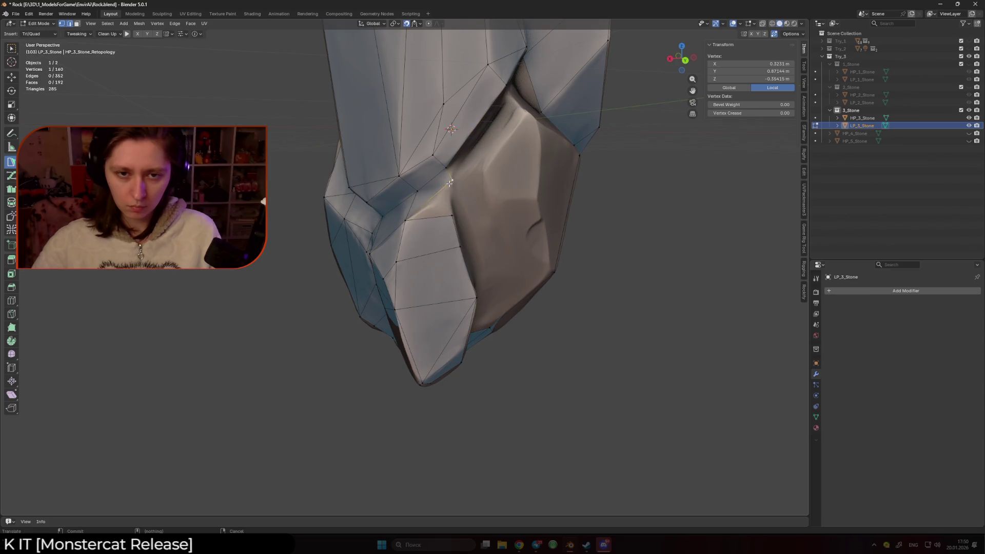
left_click(428, 209)
mouse_move(428, 209)
middle_mouse_down()
mouse_move(437, 221)
mouse_move(433, 195)
middle_mouse_up()
left_click(429, 216)
Build faces that close the remaining gap around the rock's lower recess
left_click(400, 212, "shift")
left_click(439, 230)
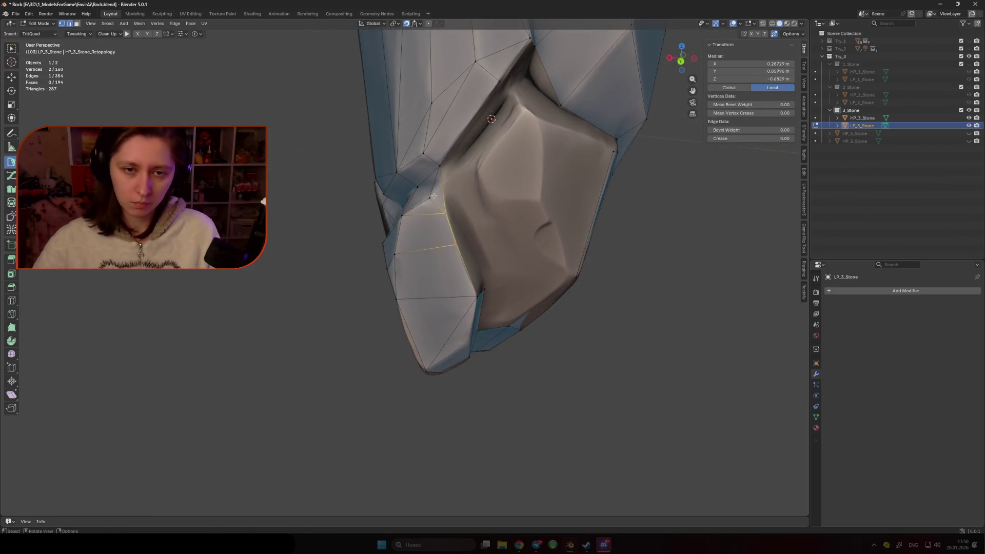
left_click_drag(434, 195, 446, 196, "ctrl")
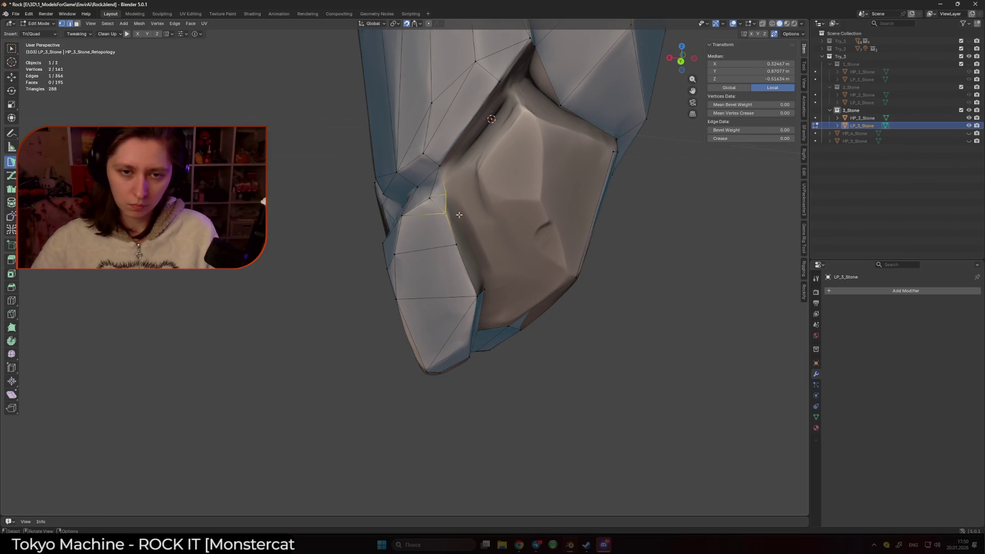
middle_click_drag(447, 196, 433, 248)
left_click_drag(443, 238, 471, 293, "ctrl")
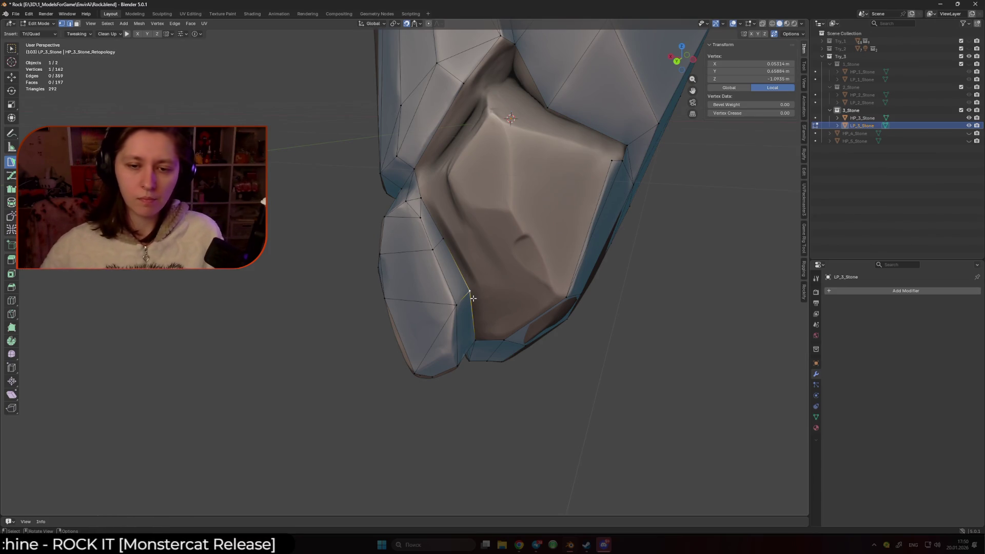
mouse_move(473, 298)
middle_mouse_down()
mouse_move(537, 250)
mouse_move(518, 221)
middle_mouse_up()
Undo a stray quad, then start adding Poly Build faces beside edges on LP_3_Stone's underside
left_click(532, 194, "ctrl")
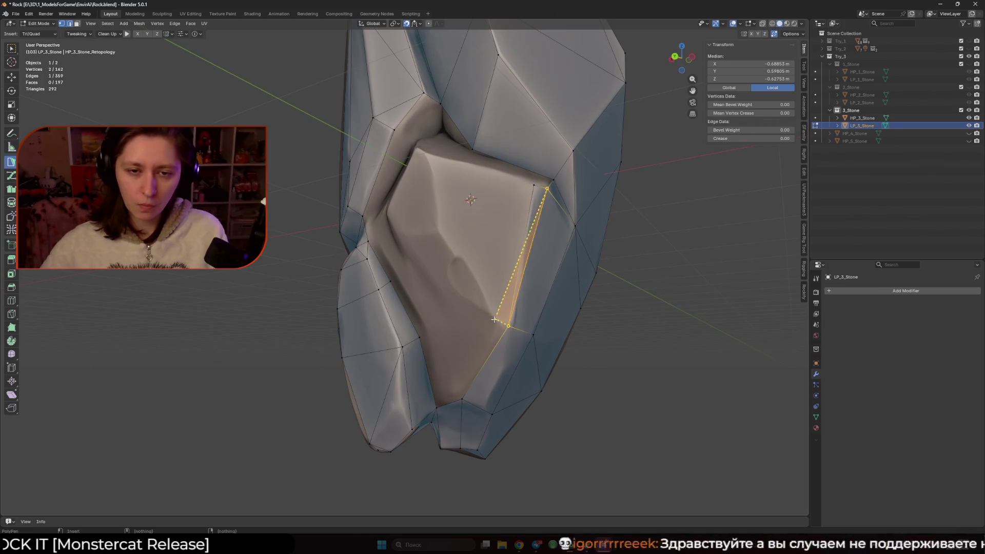
left_click(437, 229, "ctrl")
key("ctrl+z")
key("ctrl+z")
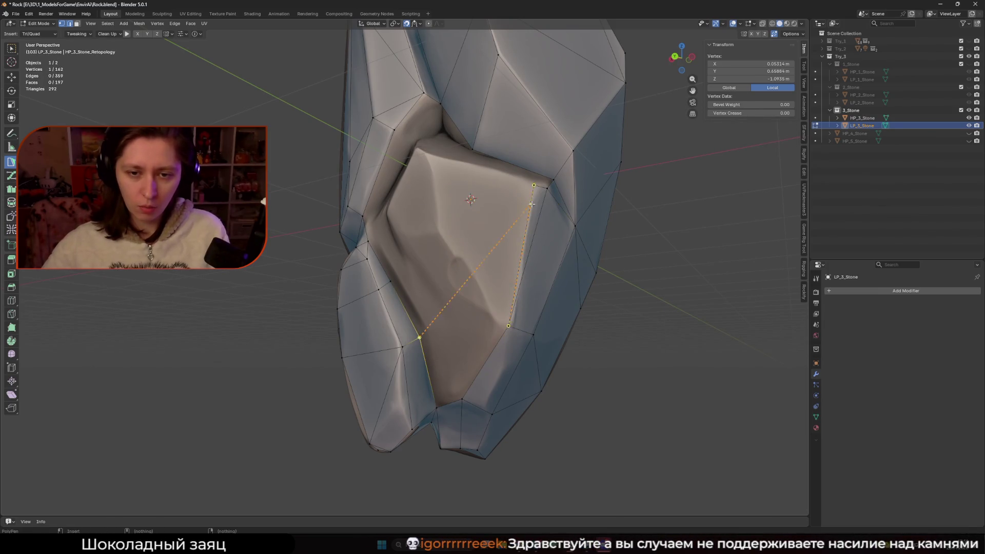
middle_click_drag(536, 189, 534, 203, "shift")
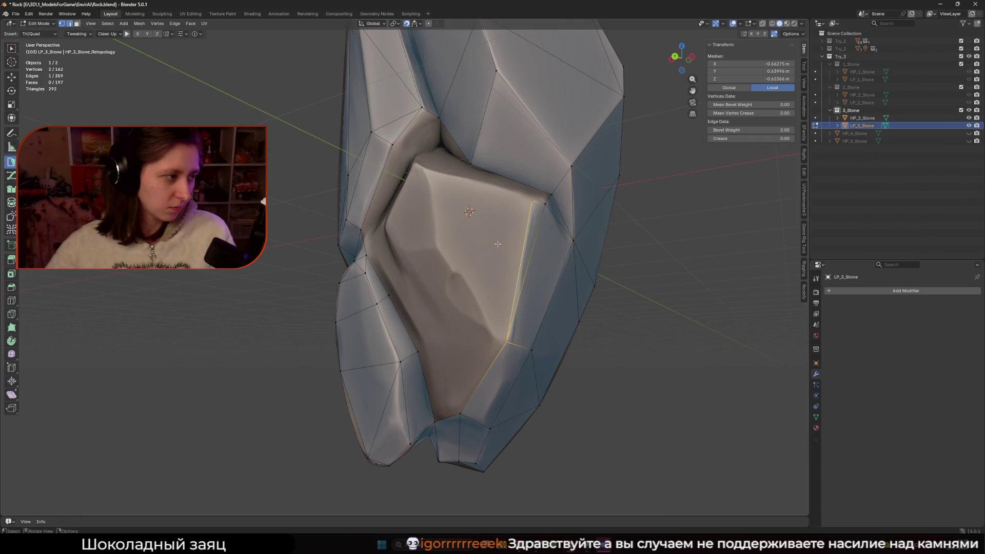
mouse_move(497, 244)
middle_mouse_down()
mouse_move(461, 251)
mouse_move(461, 221)
mouse_move(480, 209)
middle_mouse_up()
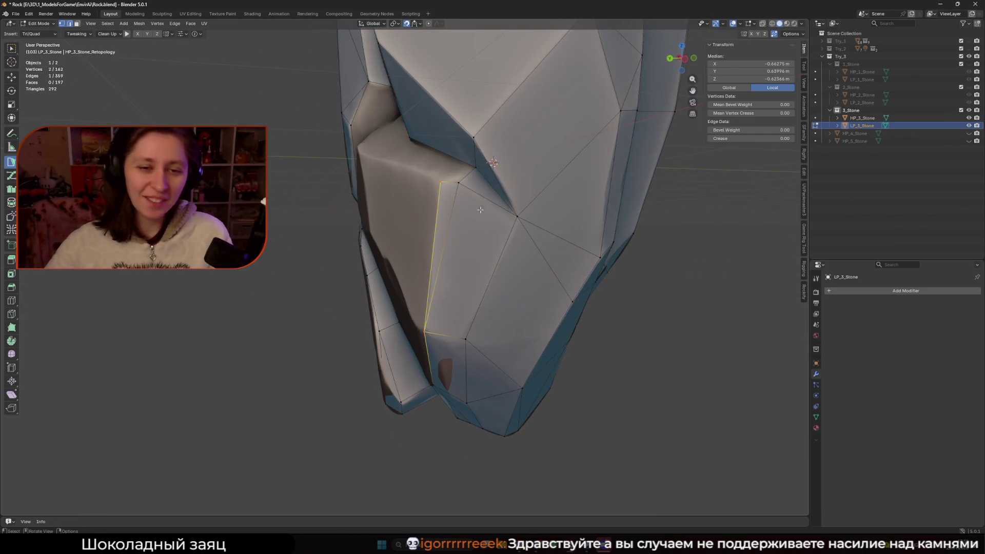
middle_click_drag(445, 181, 515, 202)
left_click_drag(515, 202, 510, 197)
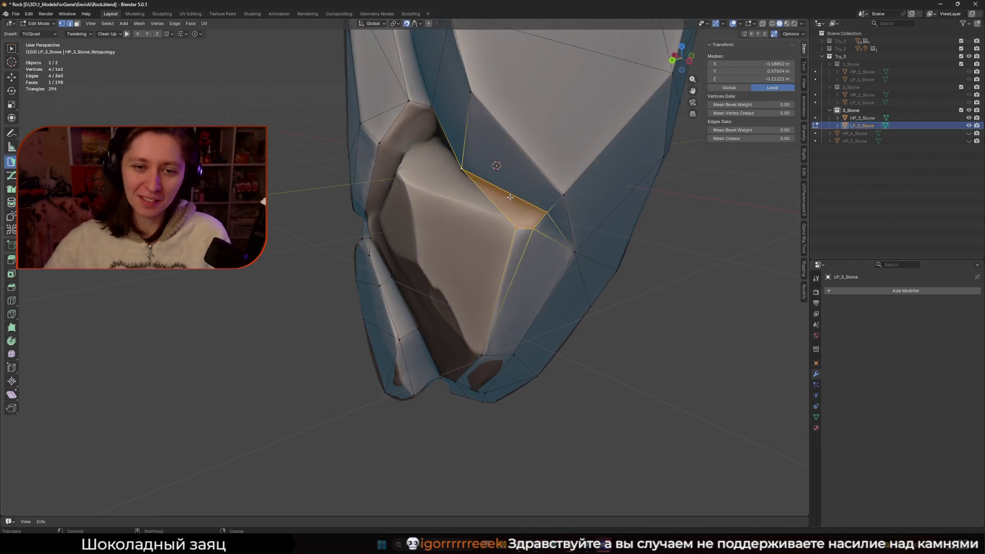
middle_click_drag(503, 211, 480, 218)
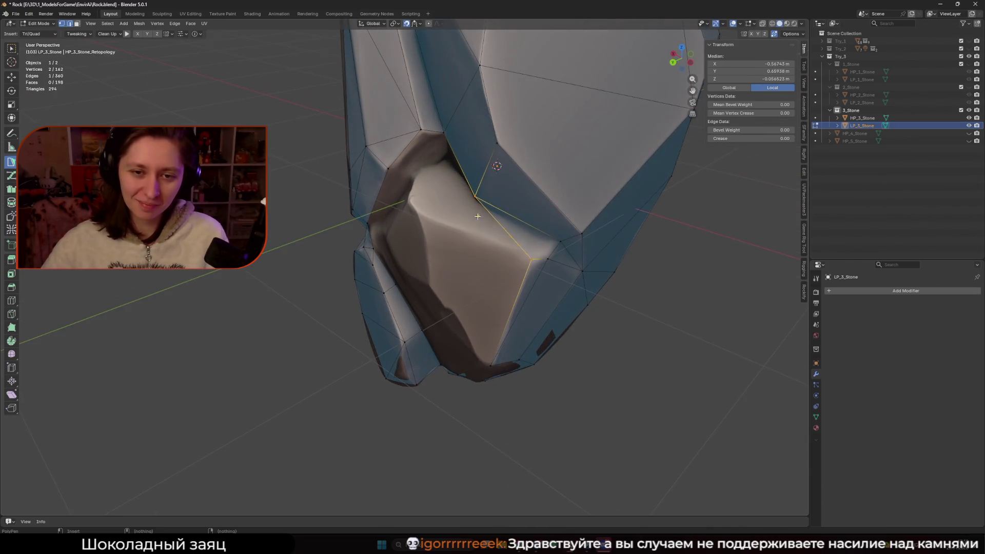
left_click(416, 207)
Add more vertices and quad faces across the underside, moving new vertices onto the rock
mouse_move(415, 207)
middle_mouse_down()
mouse_move(466, 187)
mouse_move(477, 133)
middle_mouse_up()
left_click(469, 124)
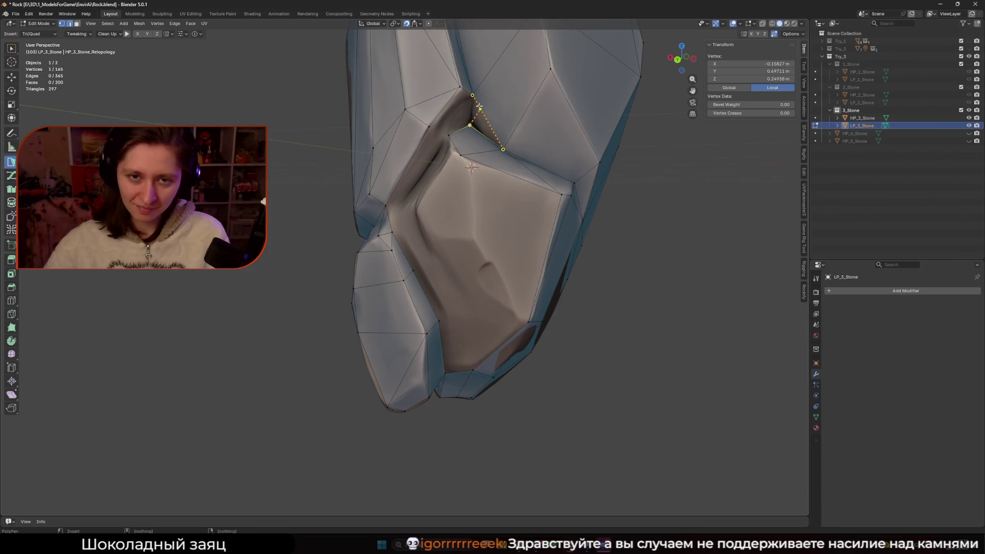
left_click(493, 137)
left_click(475, 96)
middle_click_drag(475, 97, 400, 162)
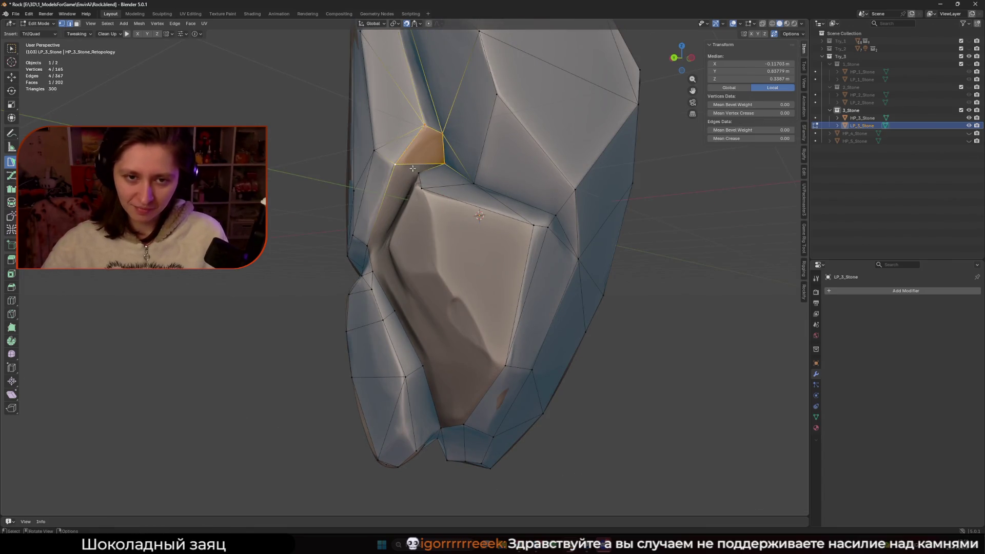
left_click(429, 171)
left_click(396, 164)
mouse_move(396, 164)
middle_mouse_down()
mouse_move(397, 235)
mouse_move(492, 218)
middle_mouse_up()
left_click(410, 224)
left_click(495, 219)
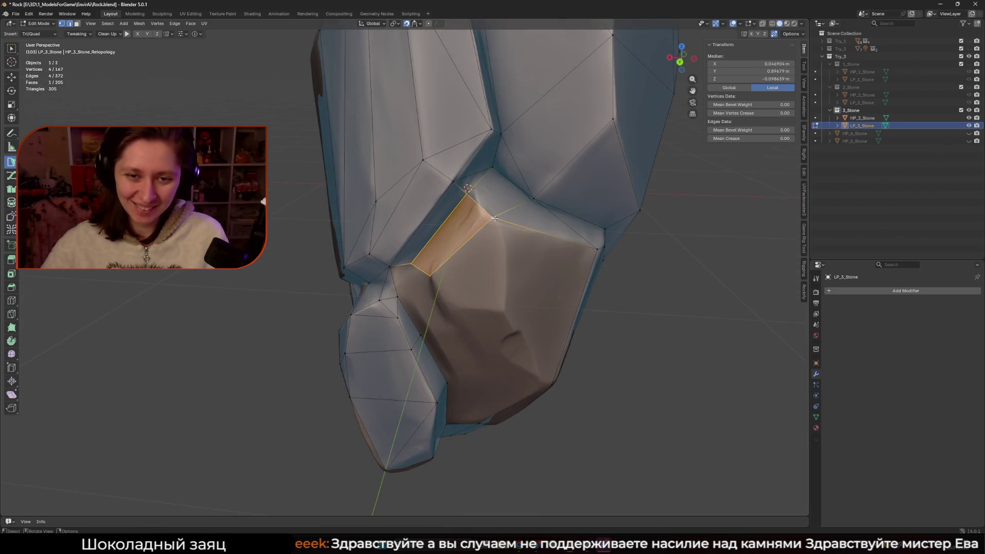
mouse_move(495, 218)
left_mouse_down()
mouse_move(484, 215)
mouse_move(502, 227)
mouse_move(451, 267)
mouse_move(448, 297)
left_mouse_up()
Connect vertices and fill triangles across the remaining gap on the underside
left_click(534, 199)
left_click(449, 297, "ctrl")
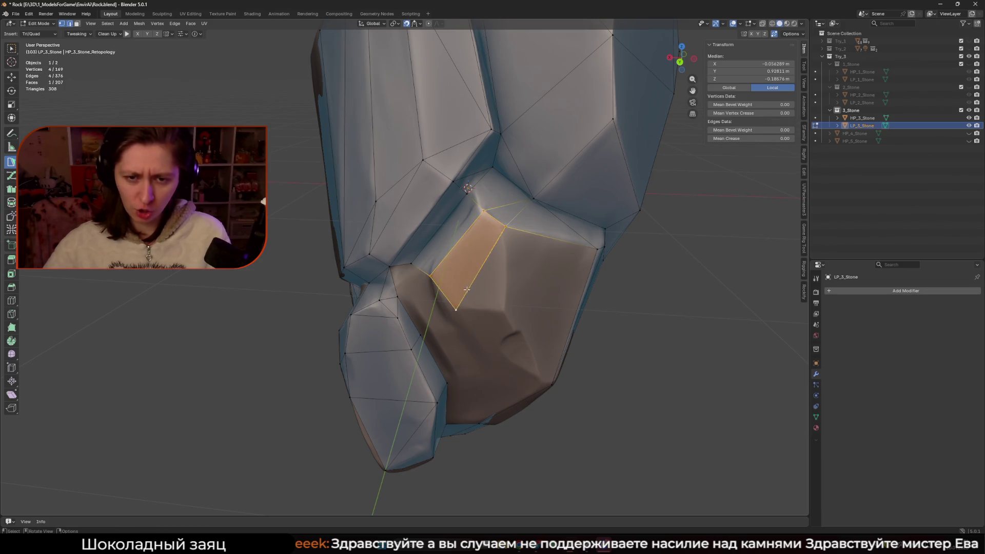
left_click(464, 267, "ctrl")
middle_click_drag(464, 267, 454, 233)
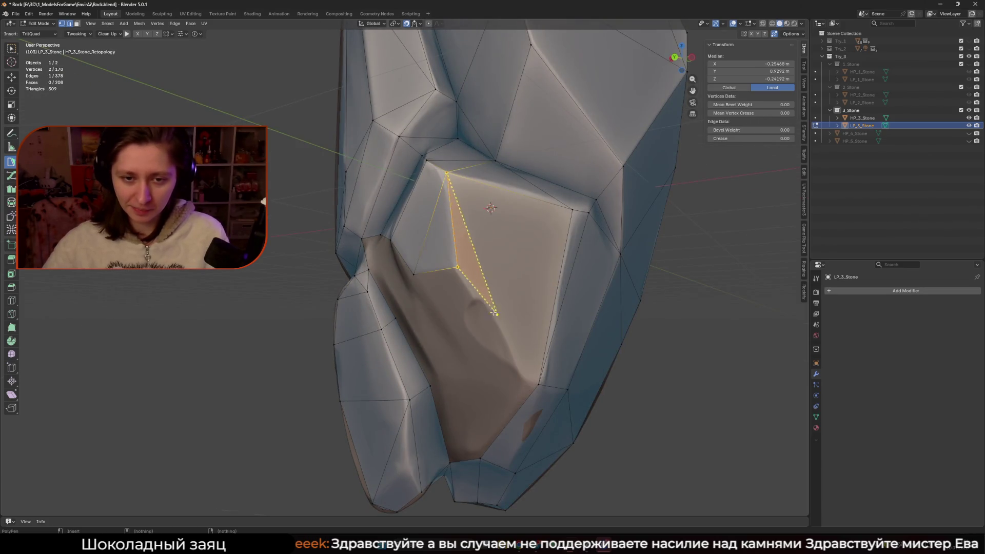
left_click(474, 258, "ctrl")
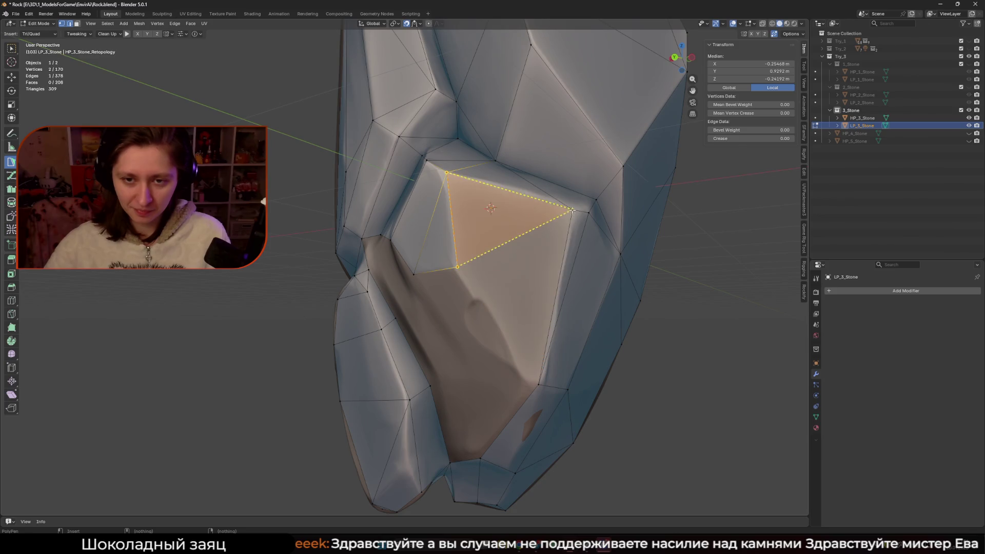
left_click(469, 261)
mouse_move(457, 307)
middle_mouse_down()
mouse_move(447, 301)
mouse_move(468, 297)
mouse_move(476, 279)
middle_mouse_up()
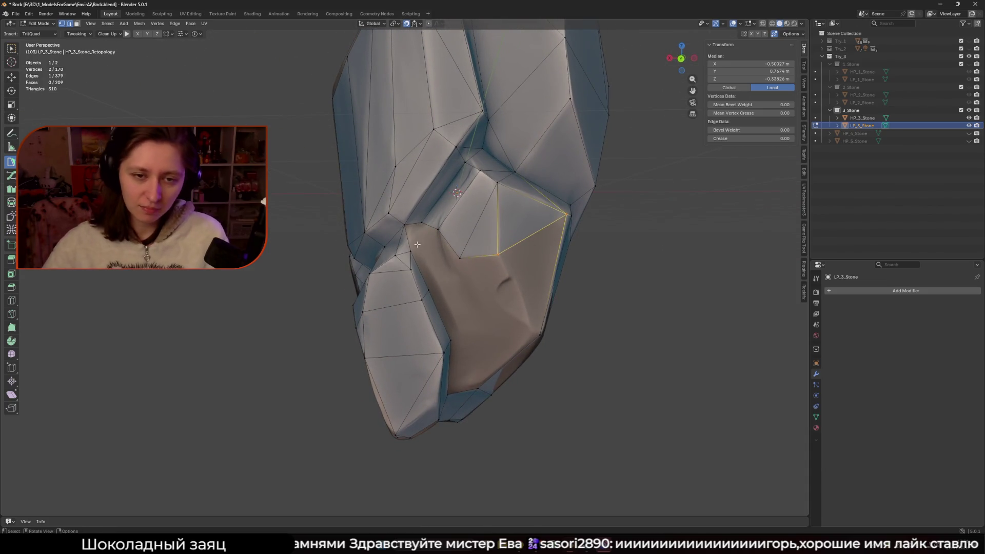
left_click(417, 245)
Fill the last underside faces around the lower vertex, bringing the mesh to 215 faces
mouse_move(482, 256)
middle_mouse_down()
mouse_move(434, 267)
mouse_move(485, 305)
mouse_move(489, 288)
middle_mouse_up()
left_click(488, 307)
left_click(489, 261)
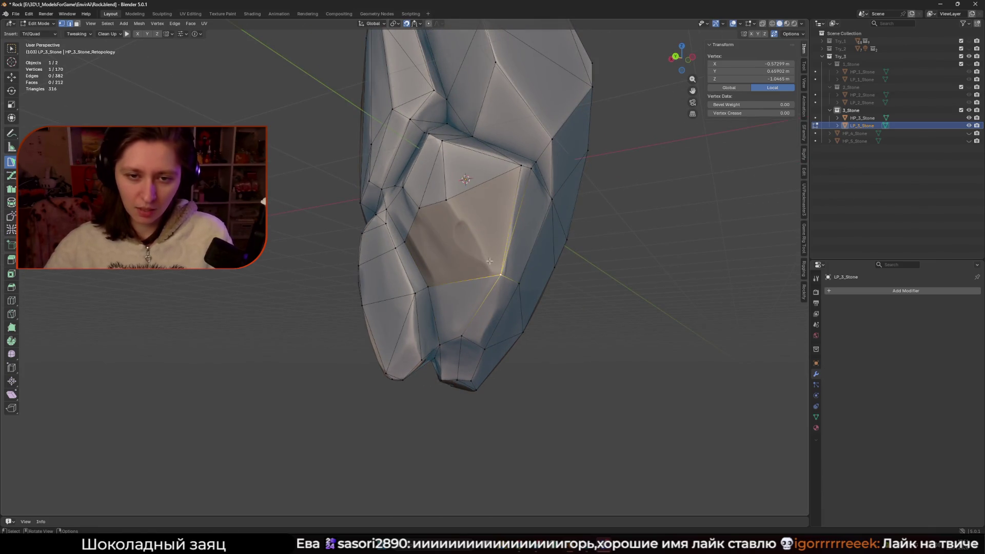
left_click(434, 203)
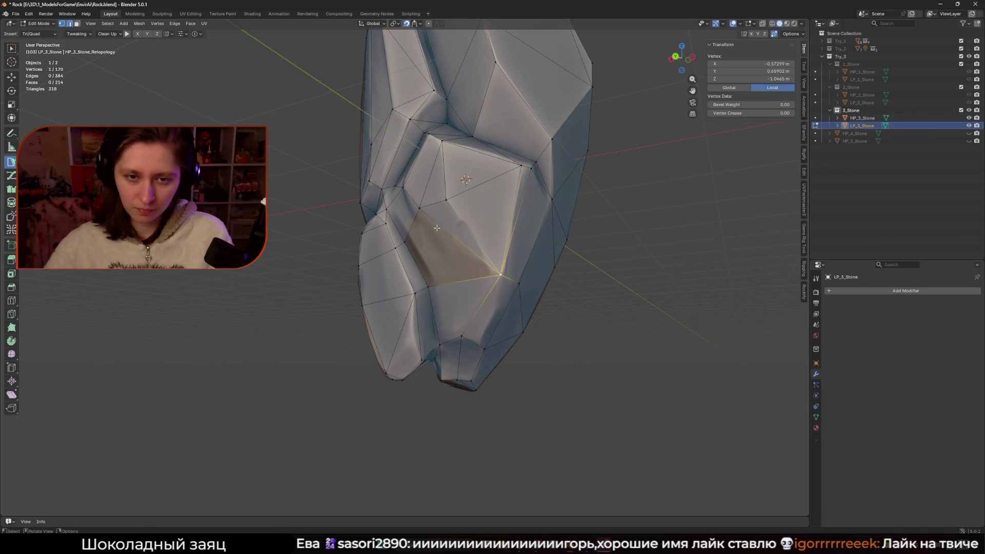
scroll(472, 245, "down", 8)
left_click(602, 268)
middle_click_drag(602, 269, 591, 143)
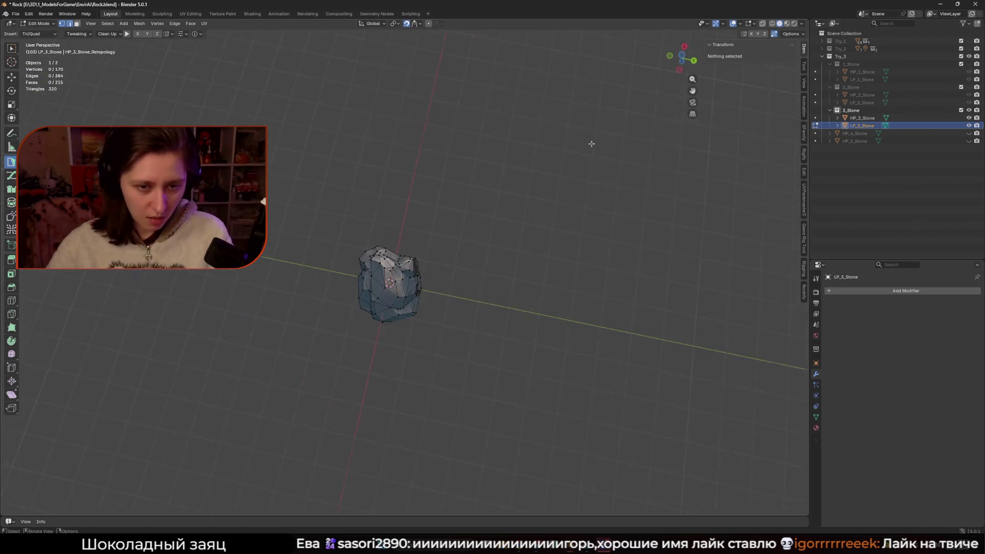
Select two rim edges of LP_3_Stone and fill a face between them with F
scroll(462, 136, "up", 6)
mouse_move(455, 256)
middle_mouse_down()
mouse_move(462, 241)
mouse_move(487, 246)
mouse_move(495, 281)
middle_mouse_up()
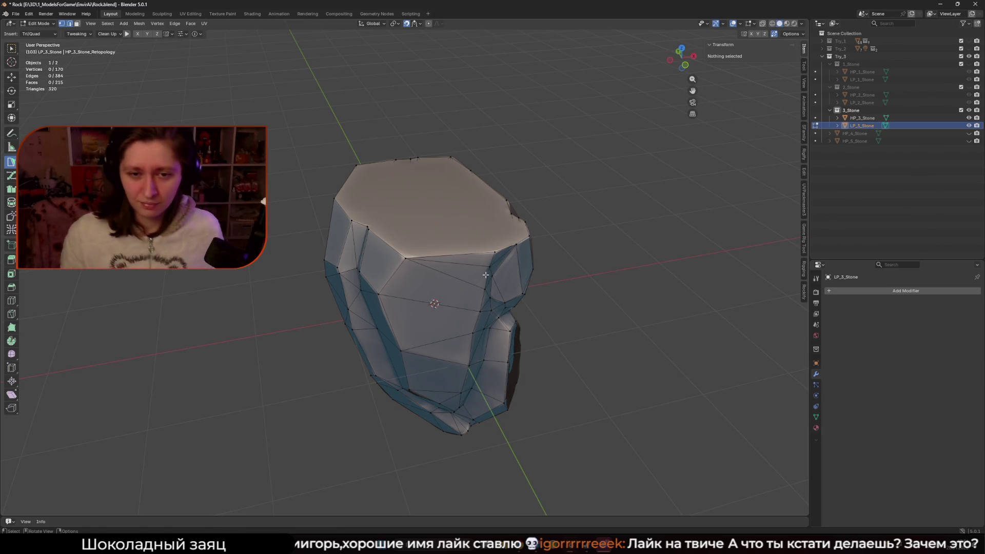
mouse_move(486, 275)
middle_mouse_down()
mouse_move(508, 264)
mouse_move(503, 305)
mouse_move(526, 265)
mouse_move(435, 332)
mouse_move(364, 143)
mouse_move(505, 162)
mouse_move(441, 255)
middle_mouse_up()
scroll(499, 285, "up", 4)
left_click(435, 332)
scroll(435, 332, "down", 2)
left_click(364, 143, "shift")
key("f")
Lower one vertex with G so it sits on the high-poly rock surface
left_click_drag(441, 255, 442, 254)
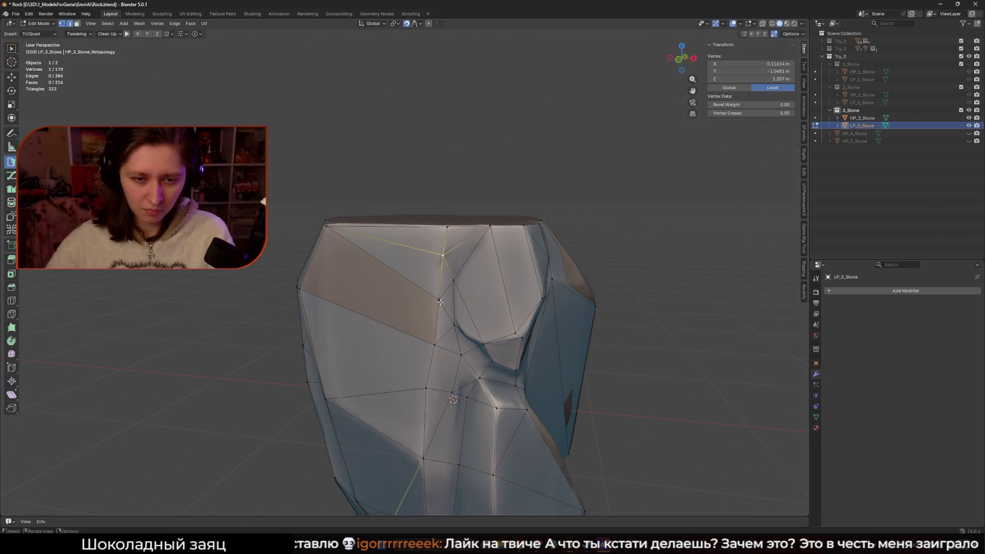
left_click_drag(440, 302, 439, 300)
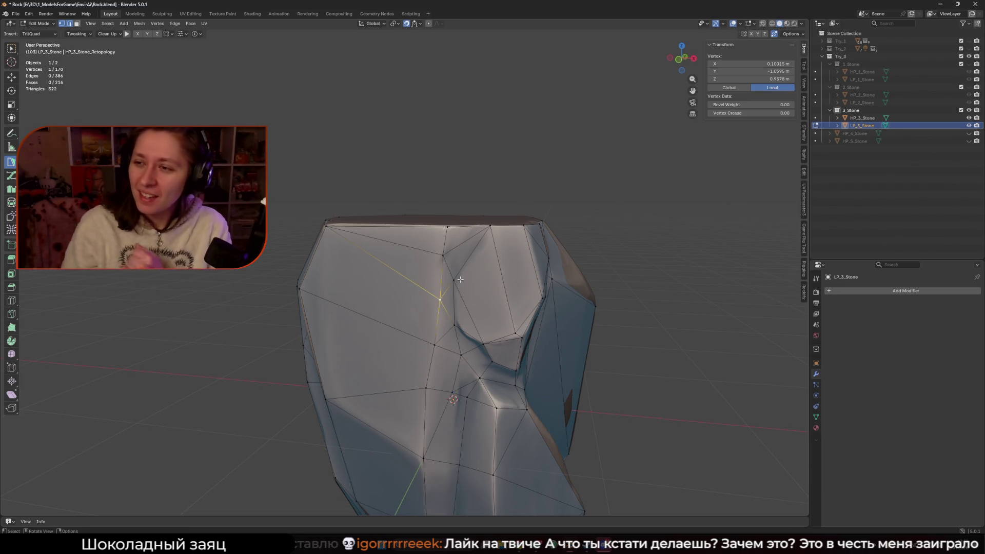
mouse_move(460, 277)
middle_mouse_down()
mouse_move(501, 264)
mouse_move(326, 183)
mouse_move(429, 276)
middle_mouse_up()
Build a top triangle, then dissolve the top triangles into one large face
left_click(326, 183)
left_click(460, 278, "shift")
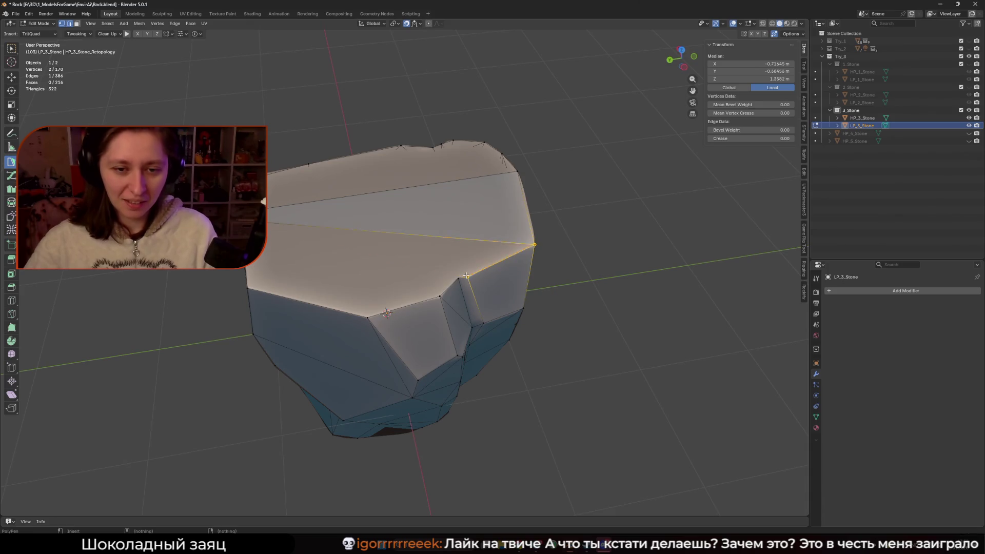
left_click(461, 278, "shift")
left_click(462, 277, "shift")
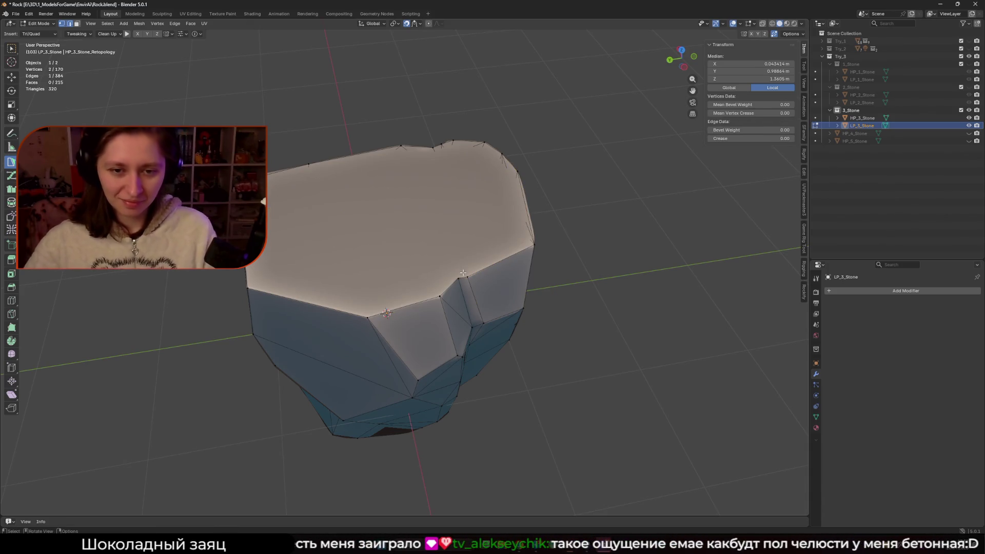
Fill a quad between two opposite edges bordering the top gap
left_click(463, 277)
left_click(466, 277, "shift")
mouse_move(467, 276)
middle_mouse_down()
mouse_move(328, 134)
mouse_move(376, 167)
mouse_move(398, 225)
middle_mouse_up()
left_click(328, 134, "shift")
left_click(336, 139, "shift")
key("f")
Add triangles and a quad along the top rim, merging a dragged vertex onto a neighbour
mouse_move(436, 264)
middle_mouse_down()
mouse_move(483, 287)
mouse_move(513, 287)
mouse_move(393, 320)
middle_mouse_up()
left_click_drag(392, 321, 386, 323, "ctrl")
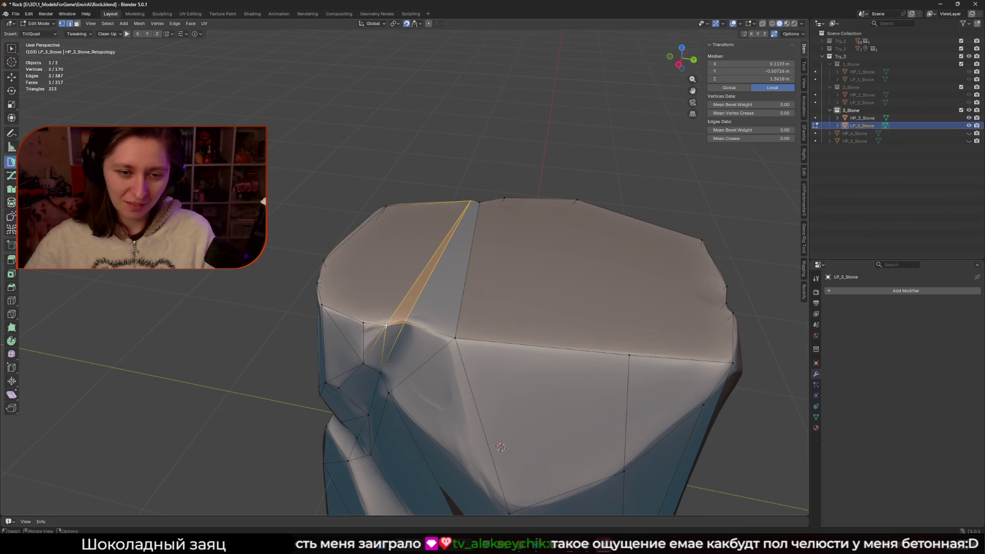
left_click(365, 322, "ctrl")
mouse_move(366, 322)
middle_mouse_down()
mouse_move(405, 212)
mouse_move(574, 289)
middle_mouse_up()
left_click(406, 221, "ctrl")
scroll(574, 289, "up", 2)
left_click(436, 288, "ctrl")
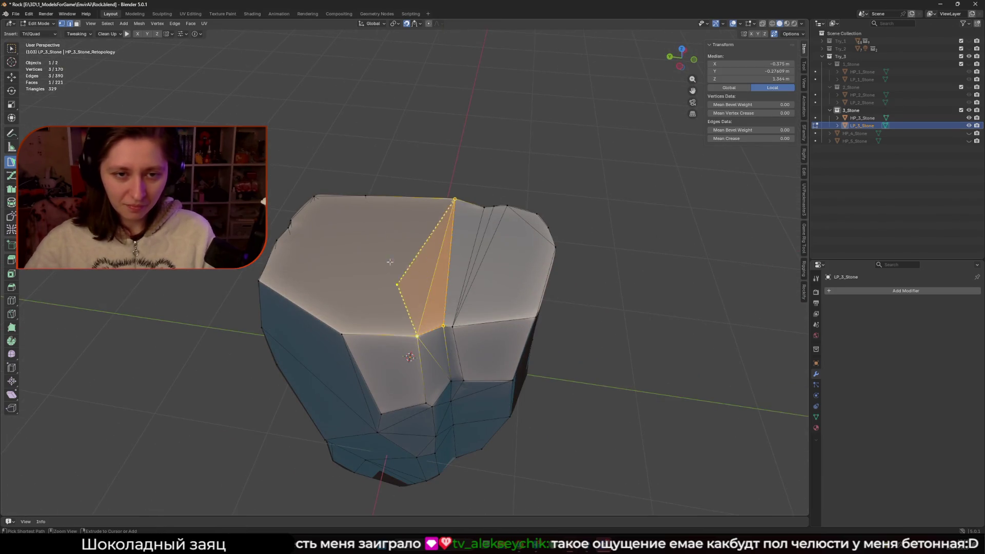
left_click(364, 195, "ctrl")
middle_click_drag(363, 195, 388, 285)
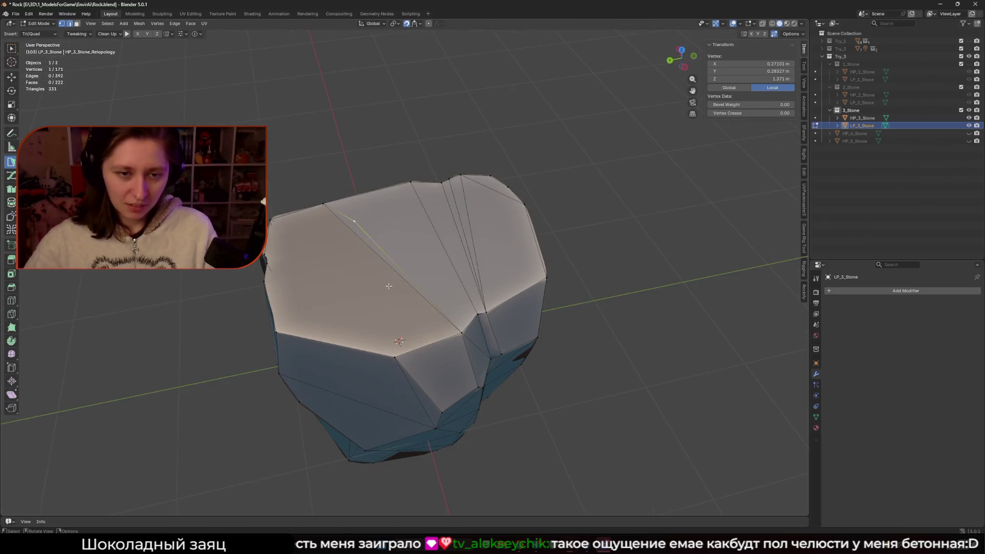
left_click_drag(304, 229, 307, 227)
Build a triangle from a top rim edge and merge a vertex into its neighbour
mouse_move(308, 226)
middle_mouse_down()
mouse_move(484, 261)
mouse_move(463, 304)
mouse_move(471, 318)
middle_mouse_up()
left_click(463, 303)
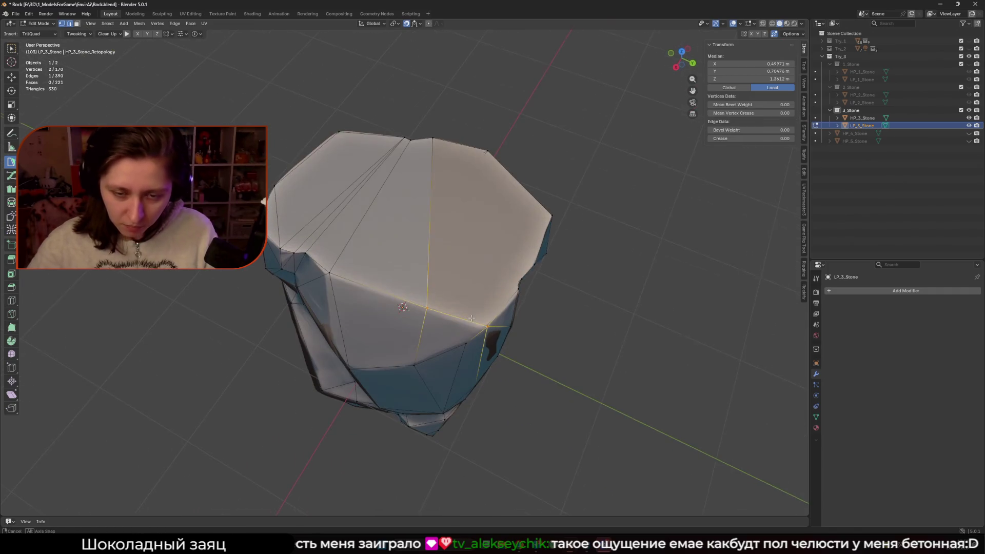
left_click(516, 288)
mouse_move(517, 289)
middle_mouse_down()
mouse_move(452, 327)
mouse_move(431, 307)
mouse_move(518, 246)
middle_mouse_up()
left_click(449, 354)
left_click_drag(519, 247, 556, 232, "ctrl")
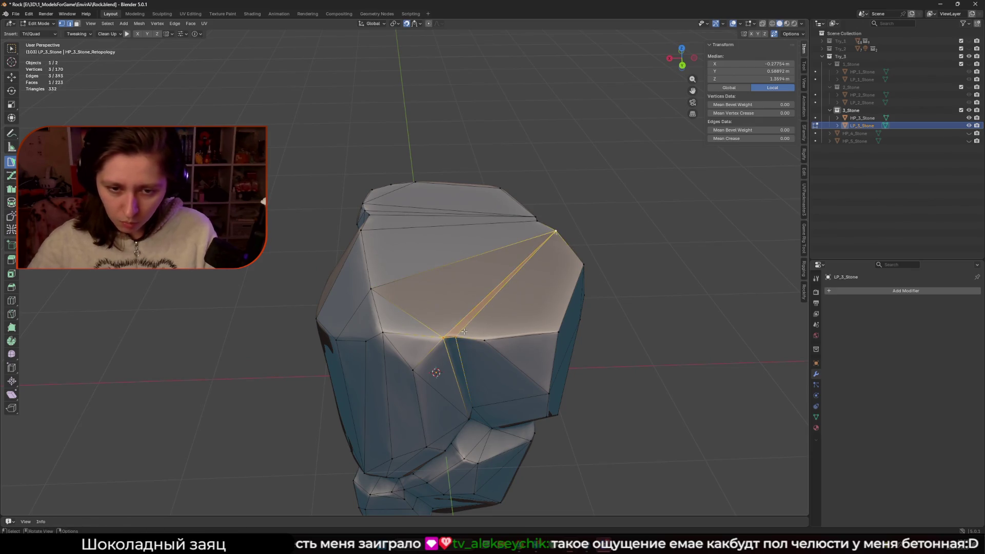
left_click_drag(463, 332, 483, 342)
middle_click_drag(483, 341, 422, 328)
Add the final faces on the rock's side to close the rim gaps, reaching 226 faces
left_click(402, 284)
mouse_move(403, 284)
middle_mouse_down()
mouse_move(399, 309)
mouse_move(361, 328)
mouse_move(348, 319)
mouse_move(458, 319)
middle_mouse_up()
left_click(348, 319)
left_click(458, 319)
scroll(651, 310, "down", 3)
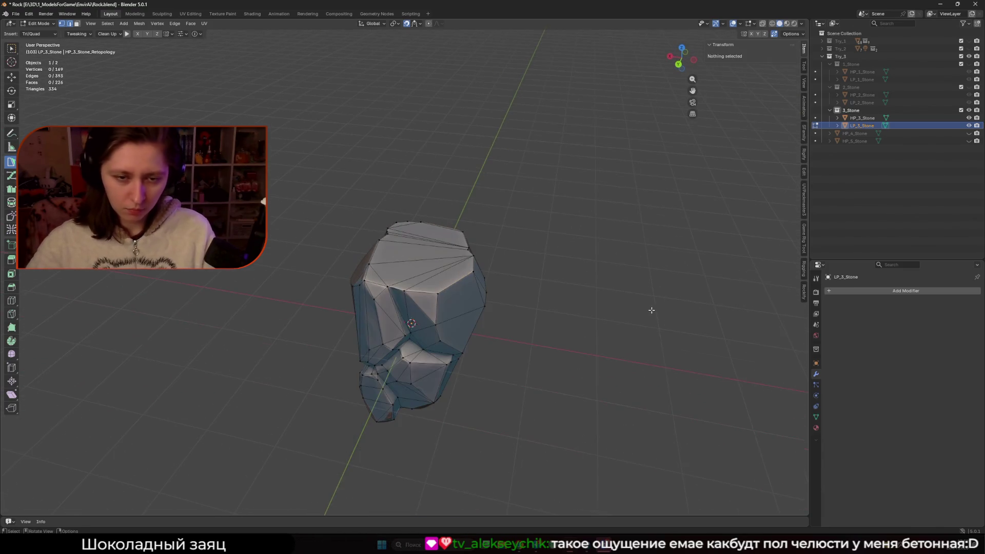
Save Rock.blend, then insert a vertex on a front edge and move it into place
key("ctrl+s")
mouse_move(534, 295)
middle_mouse_down()
mouse_move(452, 202)
mouse_move(491, 208)
middle_mouse_up()
scroll(490, 209, "up", 3)
left_click(418, 180)
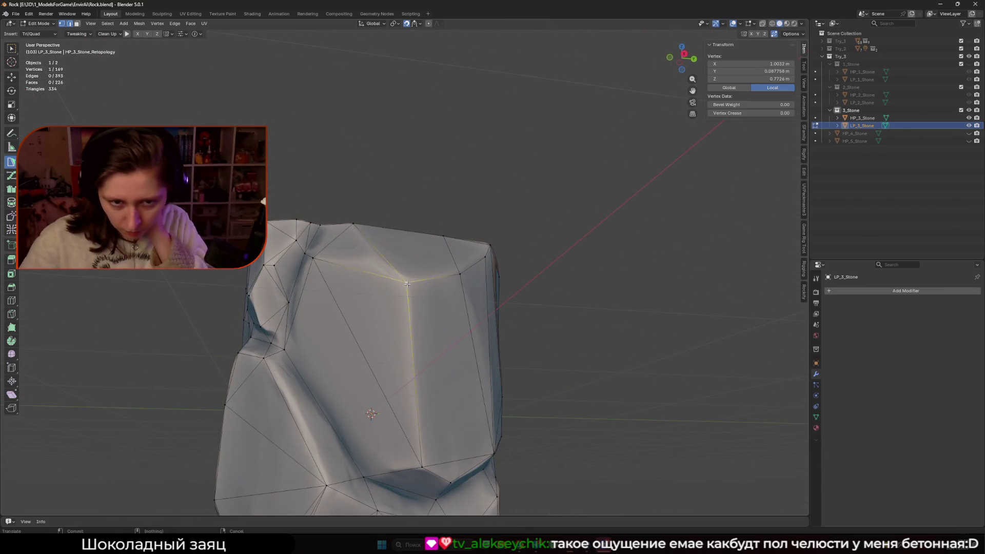
middle_click_drag(418, 179, 407, 292)
left_click(394, 314, "ctrl")
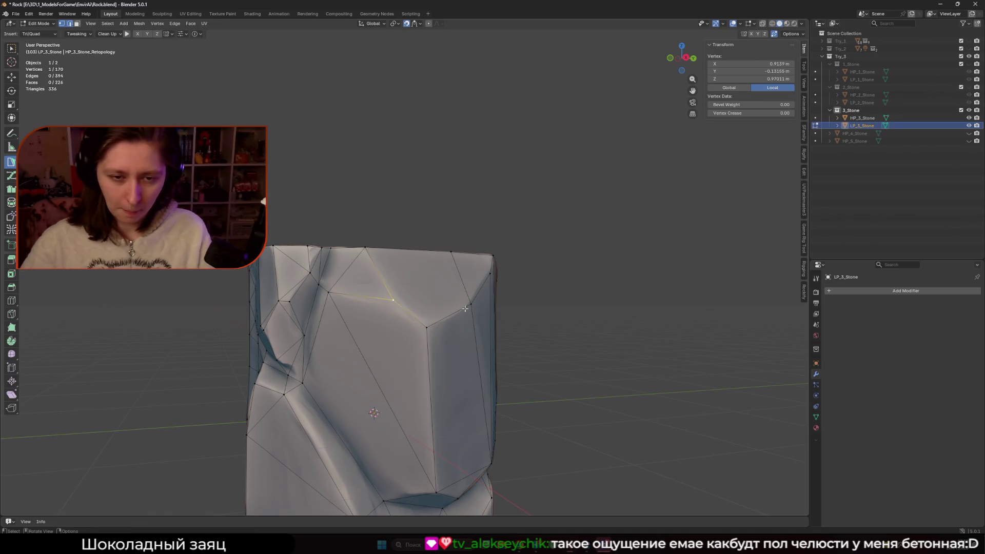
scroll(465, 308, "down", 2)
middle_click_drag(465, 308, 460, 316)
middle_click_drag(511, 288, 594, 289)
middle_click_drag(728, 253, 514, 273)
scroll(400, 307, "up", 8)
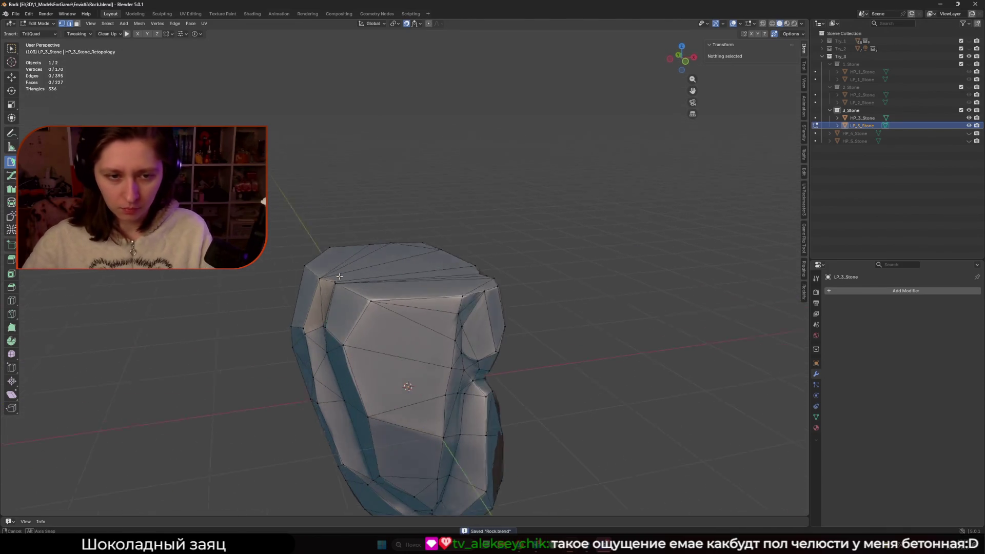
left_click_drag(360, 339, 360, 345)
Save again, select the whole LP_3_Stone mesh, and return to Object Mode
key("ctrl+s")
key("a")
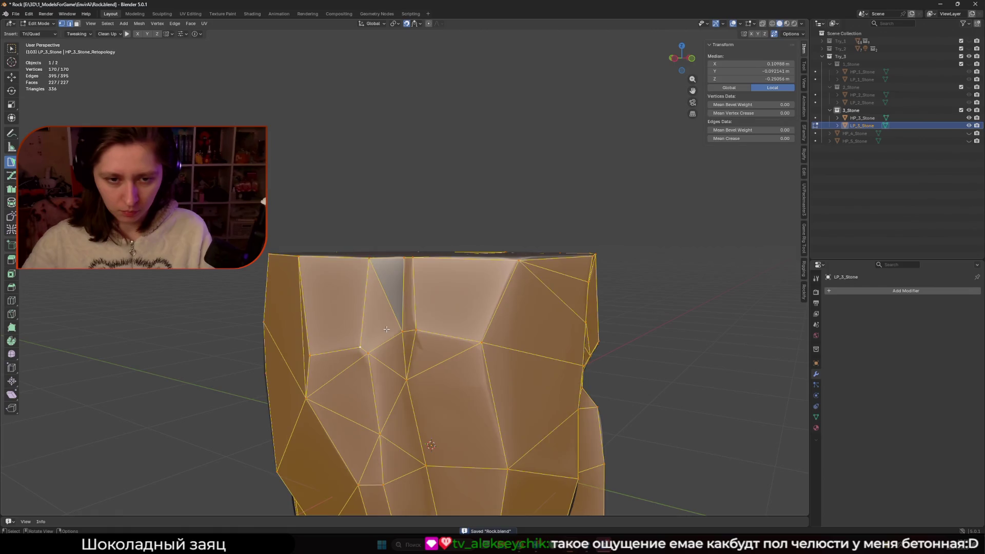
right_click(406, 328)
left_click(389, 334)
key("Tab")
scroll(567, 277, "down", 6)
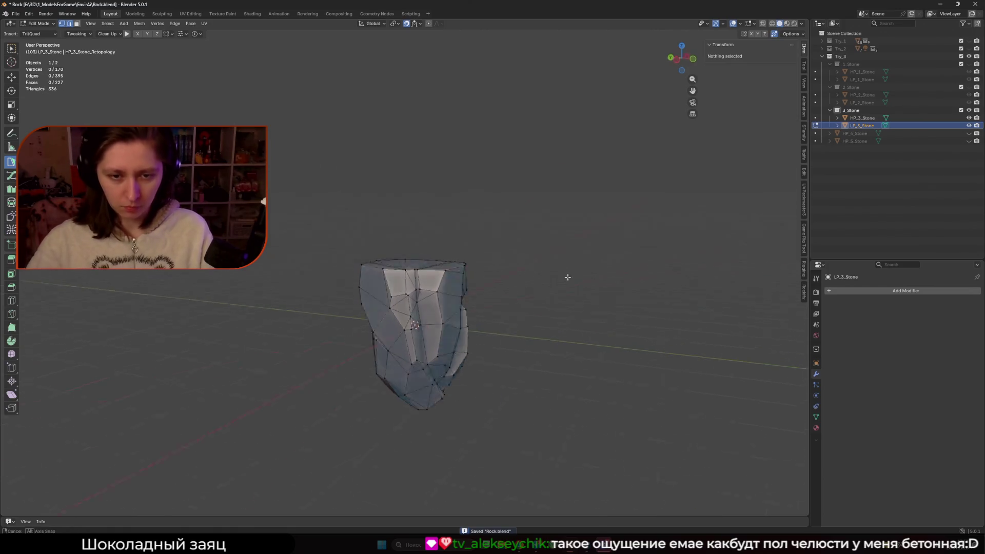
key("ctrl+s")
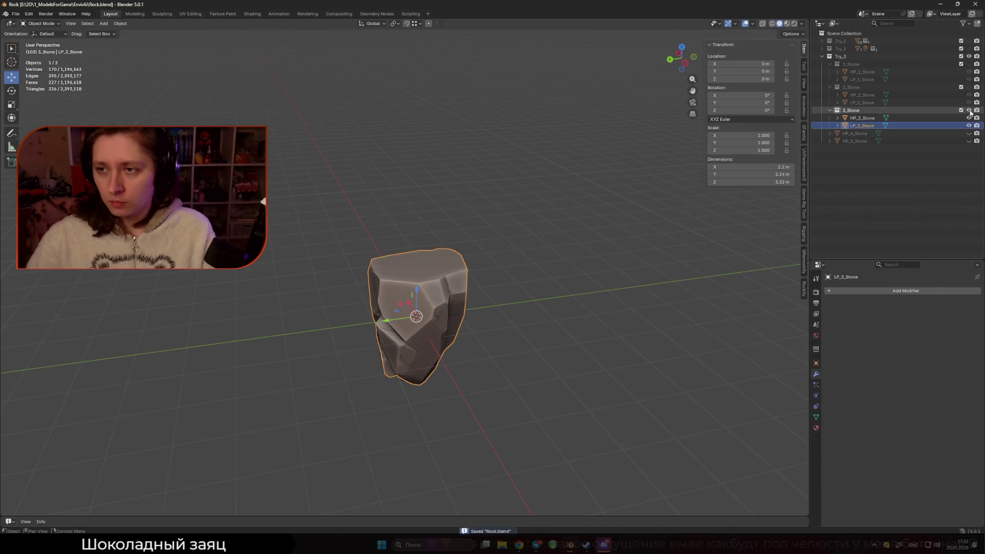
Hide the 3_Stone collection and make HP_4_Stone visible and selected
left_click(968, 110)
left_click(969, 134)
left_click(901, 133)
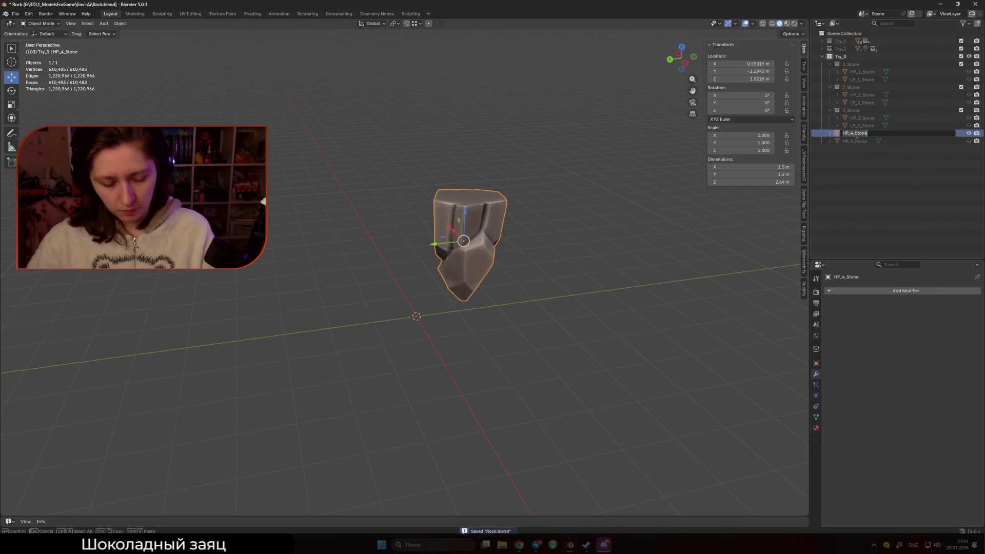
scroll(281, 302, "down", 2)
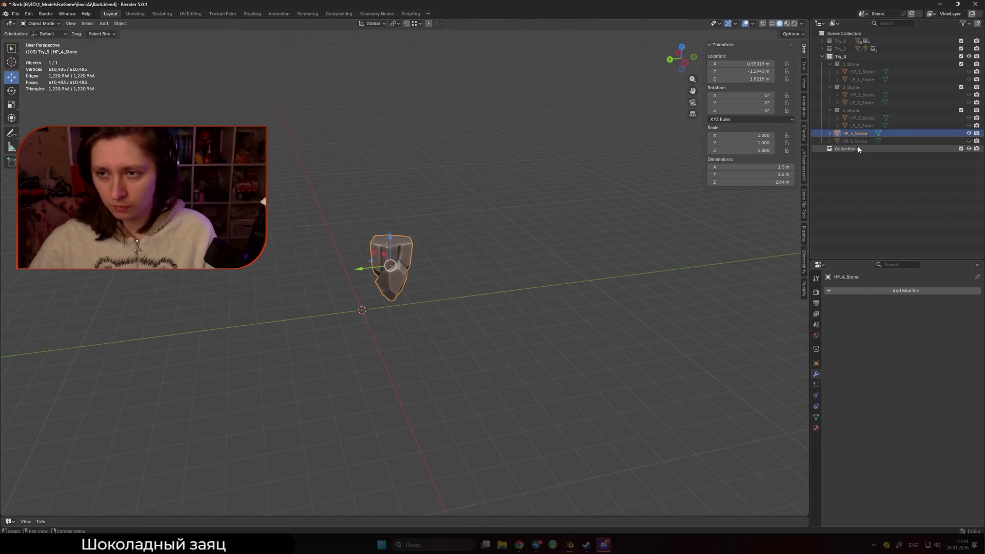
Create a new collection named 4_Stone and select HP_4_Stone in the Outliner
left_click(857, 148)
key("c")
double_click(857, 134)
type("HP_4_Stone")
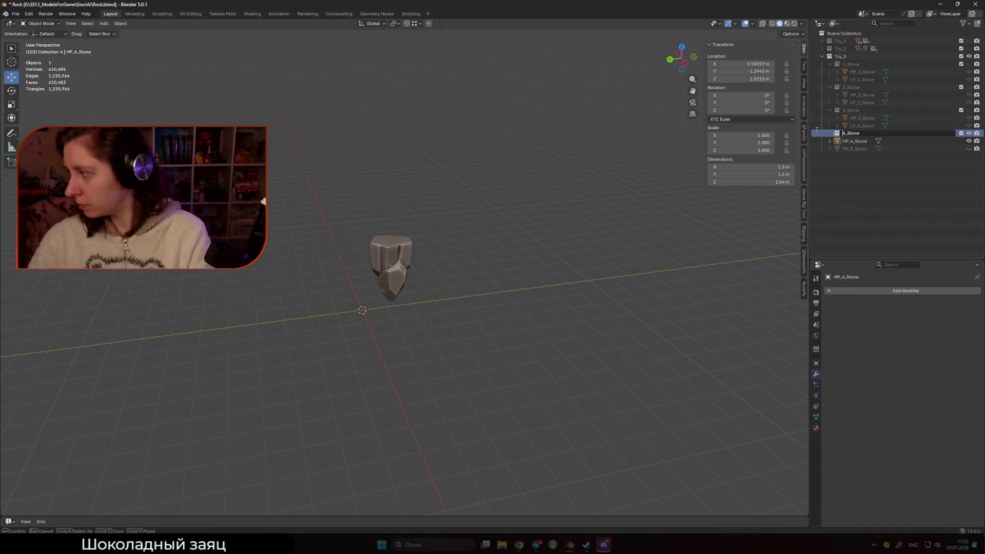
key("Return")
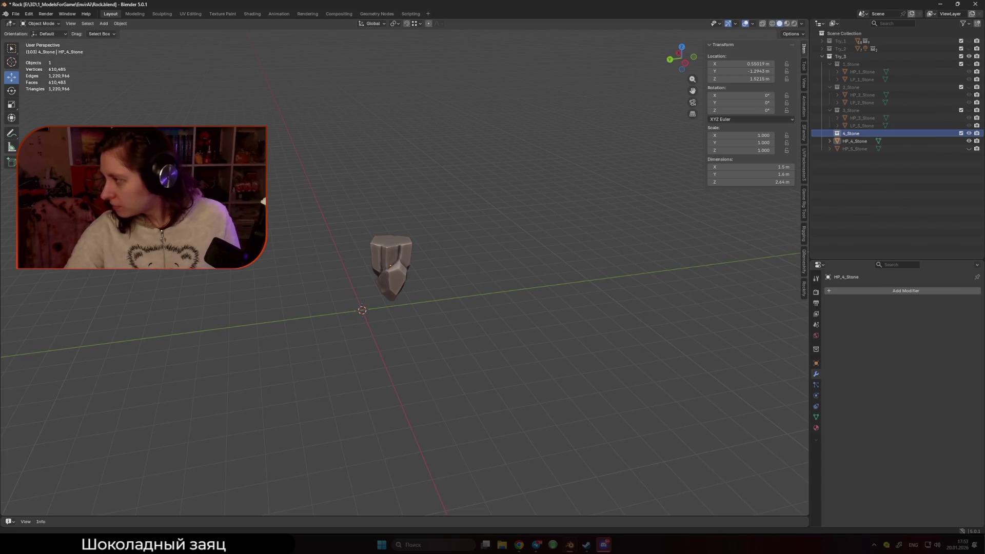
scroll(374, 281, "up", 3)
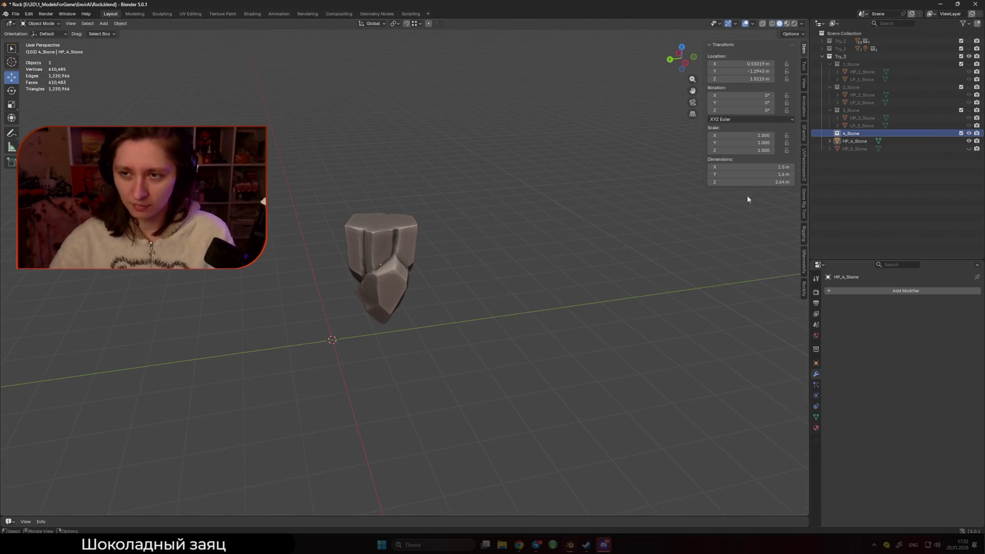
left_click(854, 141)
middle_click_drag(394, 256, 428, 248)
Snap HP_4_Stone to the 3D cursor at 0, 0, 0 with Object > Snap > Selection to Cursor
key("q")
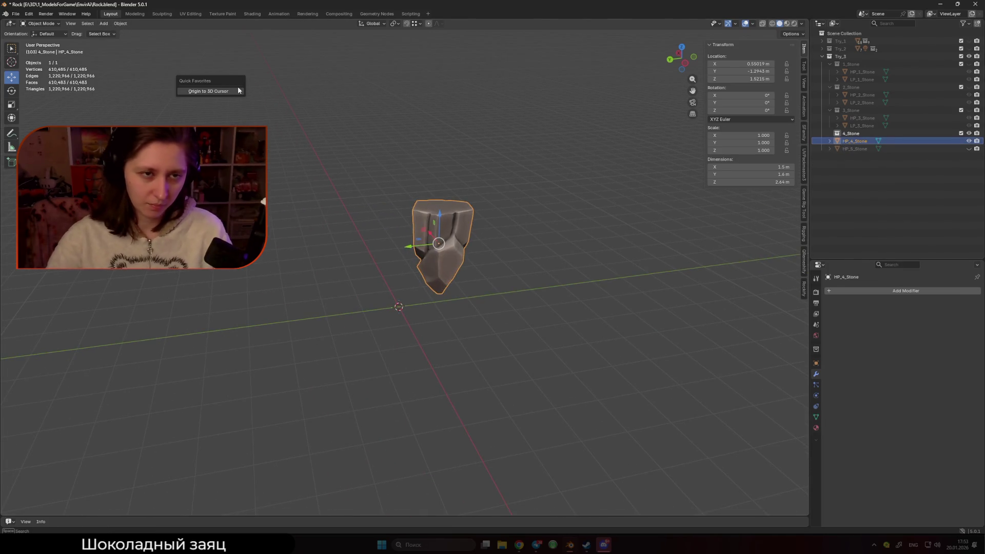
left_click(127, 24)
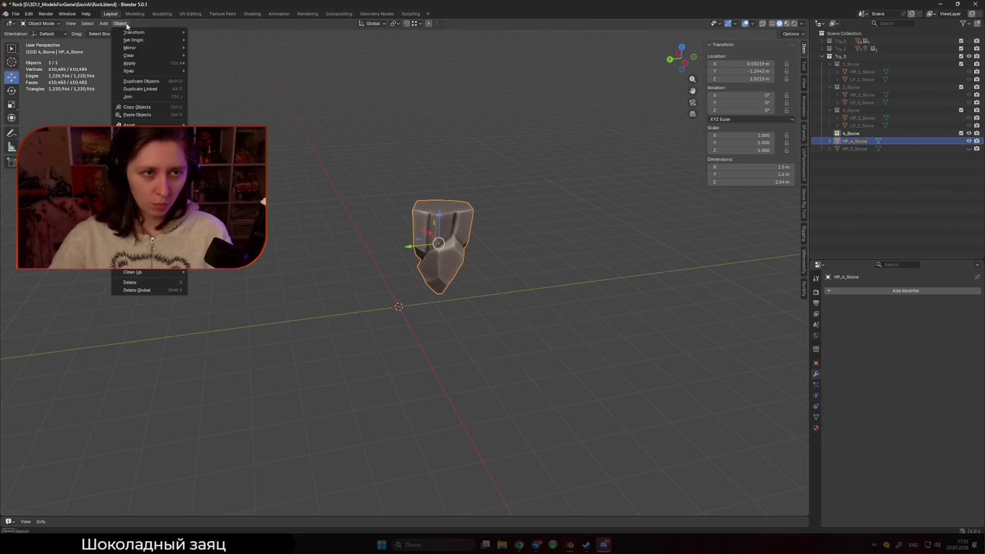
mouse_move(154, 40)
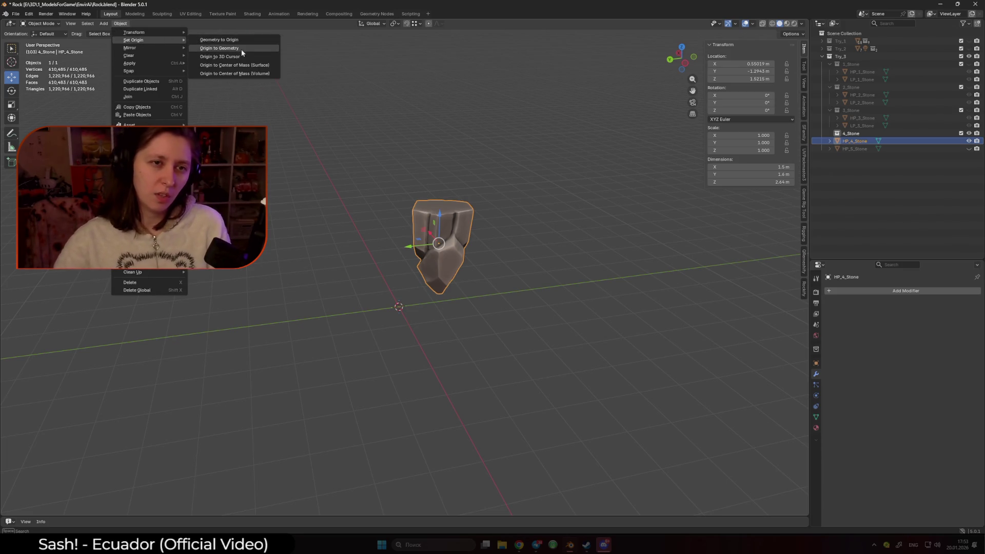
mouse_move(148, 72)
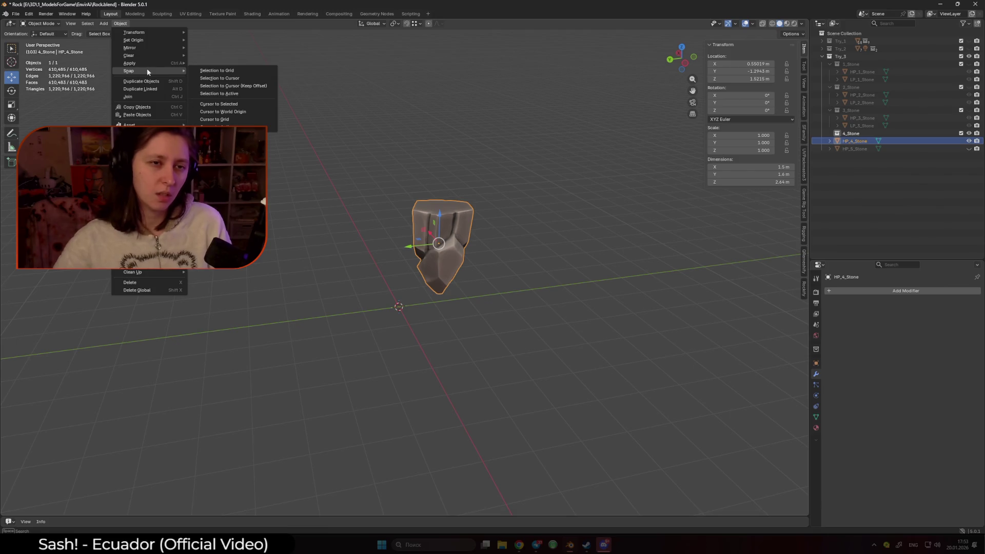
left_click(223, 79)
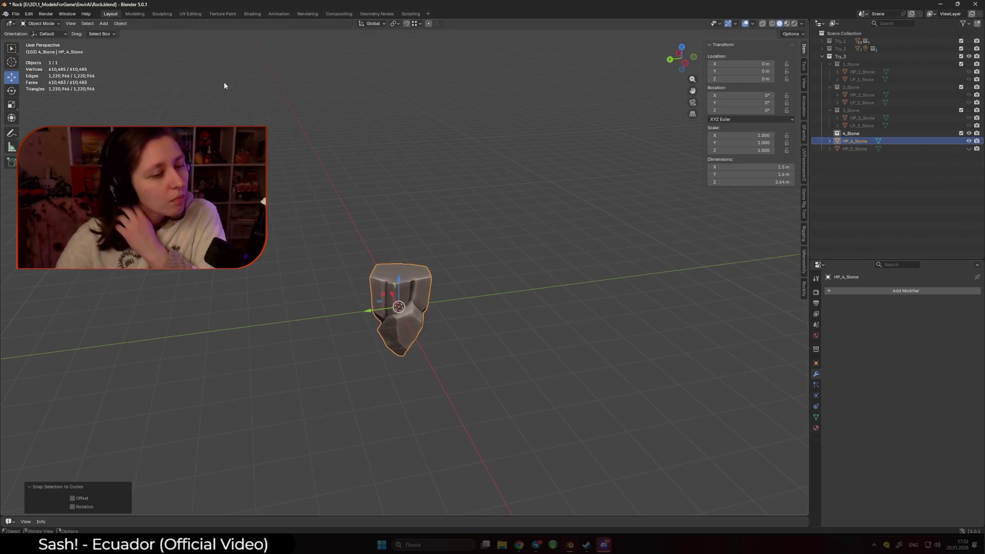
middle_click_drag(430, 270, 494, 248)
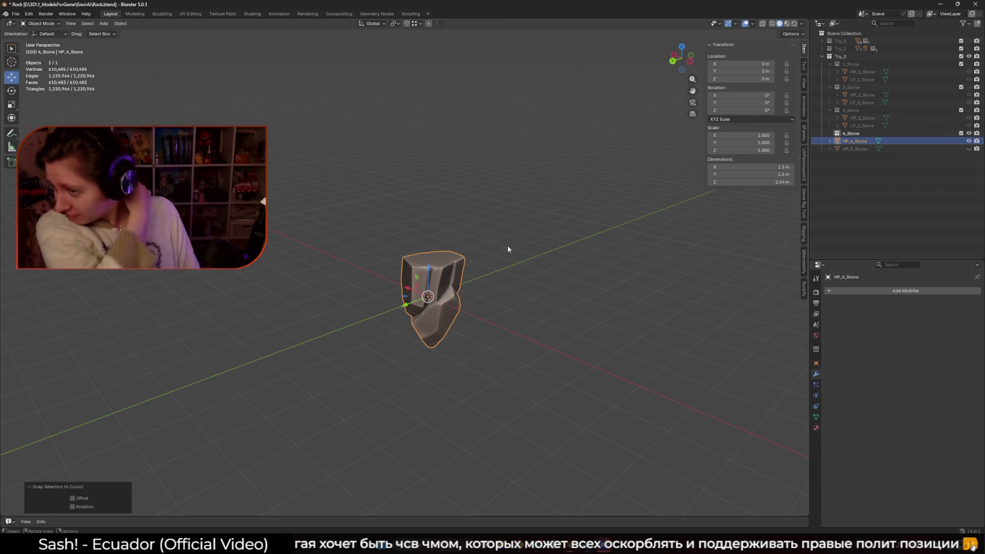
scroll(507, 245, "up", 5)
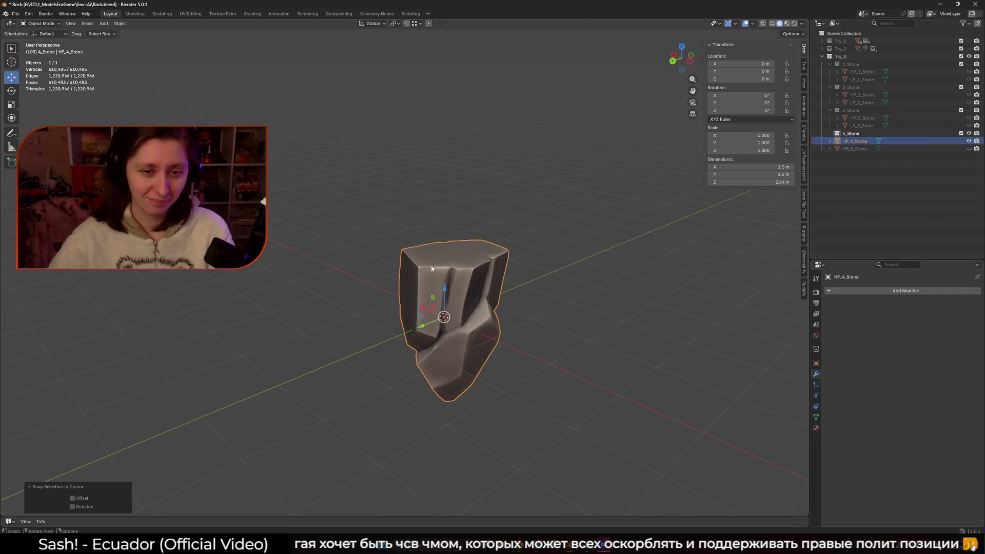
key("shift+a")
Add a Retopology at Active mesh, HP_4_Stone_Retopology, over the active rock
mouse_move(394, 282)
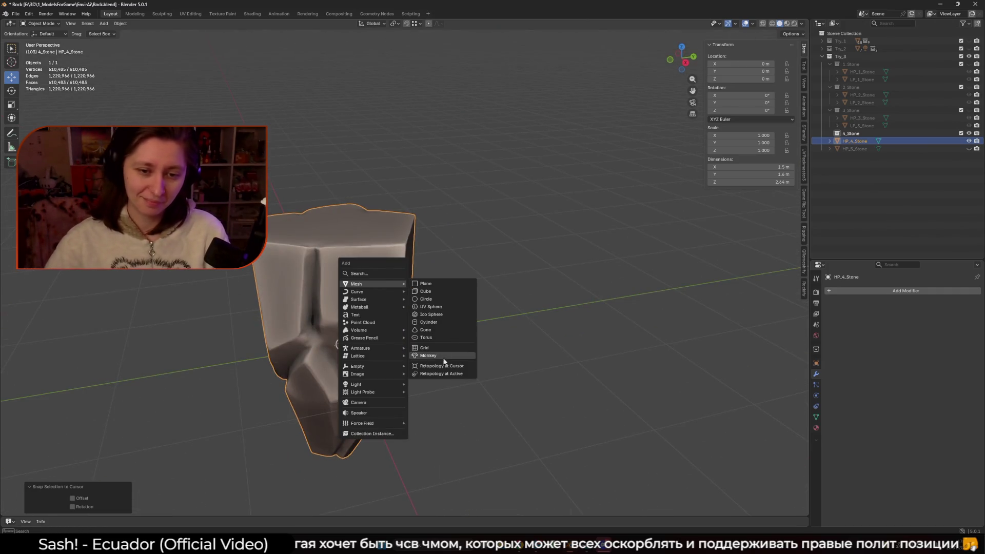
left_click(436, 374)
scroll(430, 306, "up", 4)
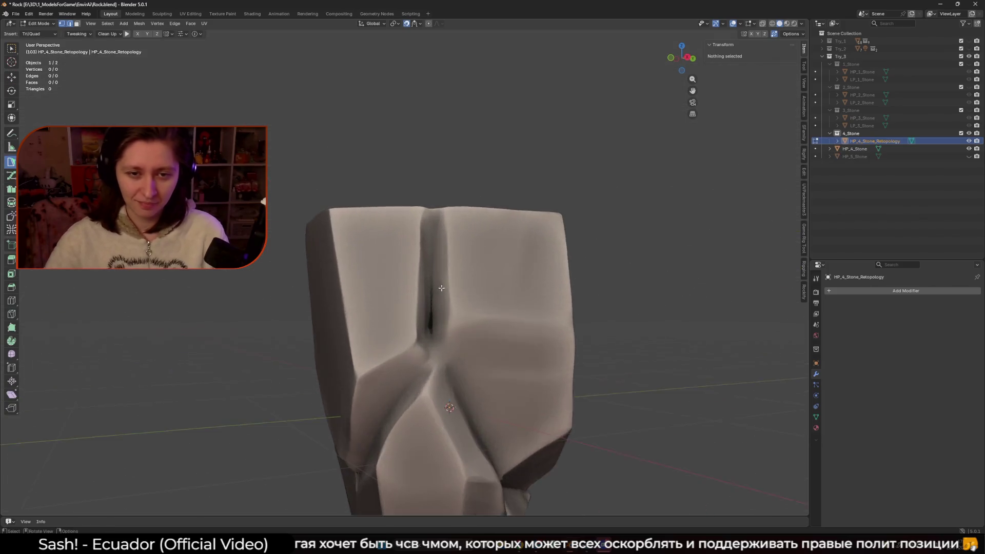
Build the first quad across the rock's upper front face
left_click(455, 195, "ctrl")
left_click(596, 195, "ctrl")
left_click(578, 325, "ctrl")
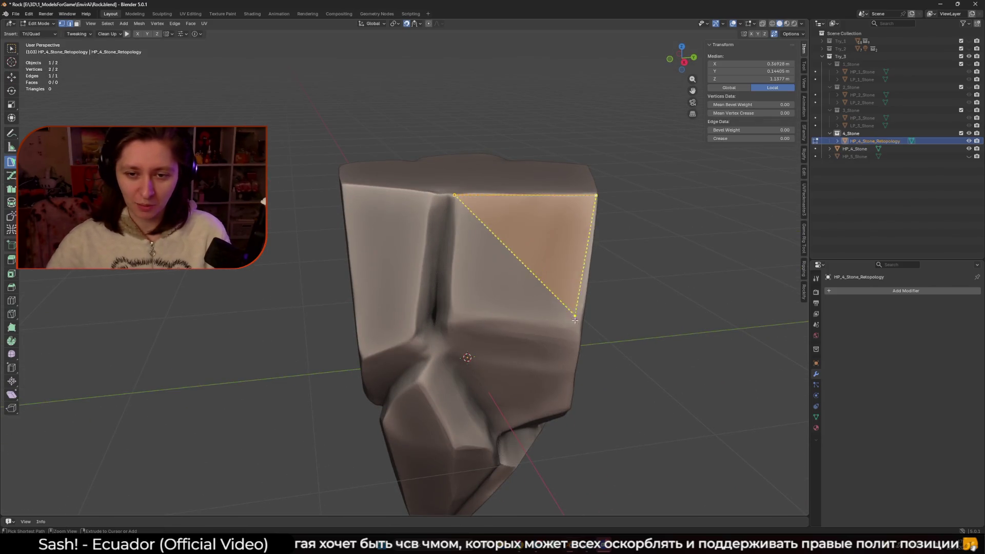
left_click(457, 323, "ctrl")
scroll(441, 305, "up", 3)
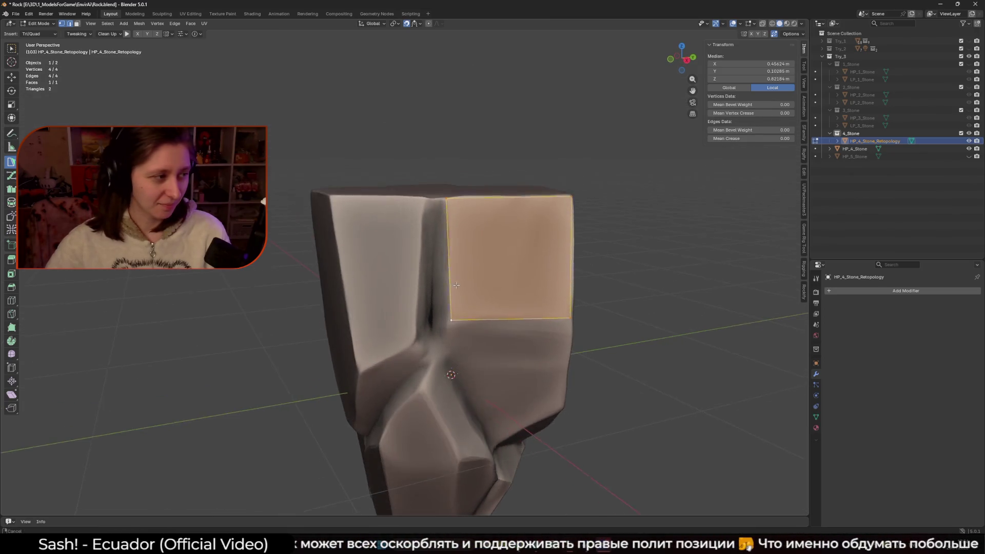
Add triangle faces beside the quad, running down into the crevice
left_click(441, 238)
left_click(426, 237, "ctrl")
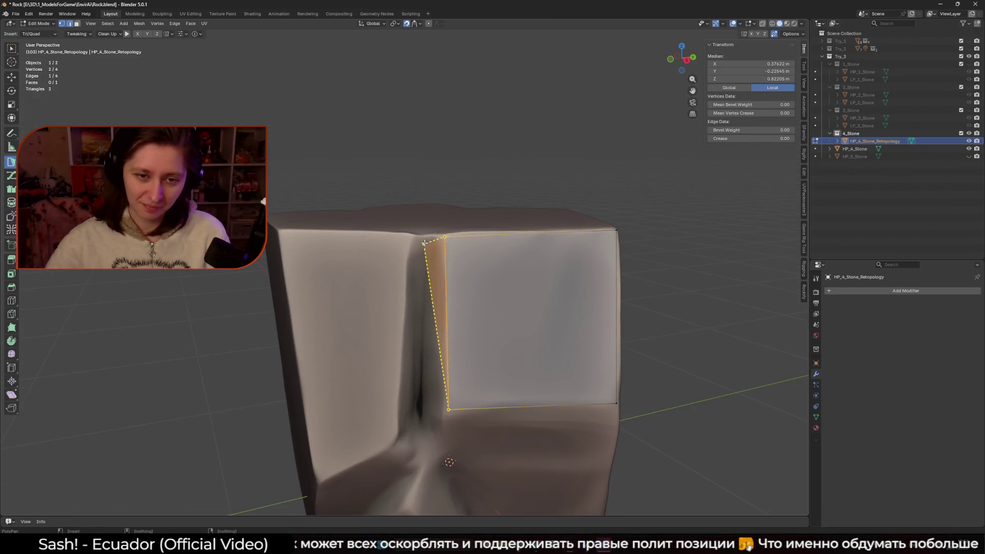
left_click(419, 404, "ctrl")
middle_click_drag(420, 403, 391, 414)
left_click(390, 414, "ctrl")
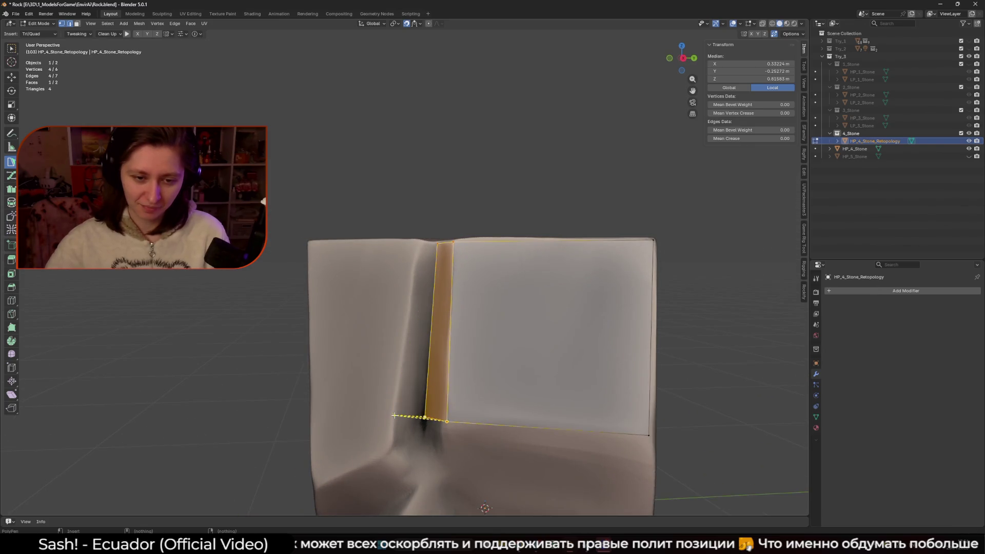
left_click(421, 244, "ctrl")
middle_click_drag(422, 244, 406, 277)
Add a quad and corner triangle at the crevice's lower left, pulling corner vertices onto the rock
left_click(404, 263)
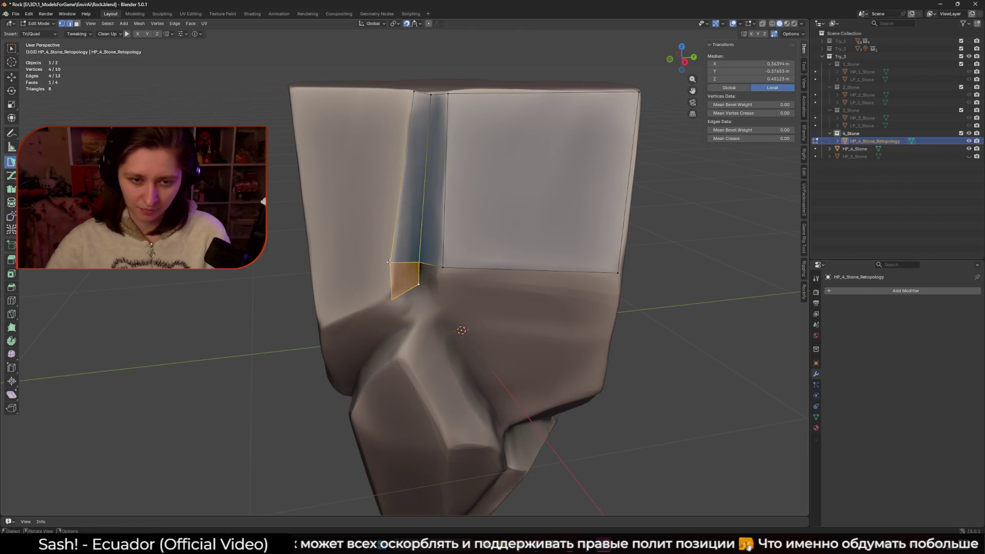
left_click(393, 296, "ctrl")
mouse_move(392, 292)
middle_mouse_down()
mouse_move(406, 287)
mouse_move(417, 304)
middle_mouse_up()
left_click(417, 304, "ctrl")
mouse_move(422, 268)
left_mouse_down()
mouse_move(427, 227)
mouse_move(430, 251)
left_mouse_up()
mouse_move(429, 252)
middle_mouse_down()
mouse_move(337, 220)
mouse_move(429, 240)
middle_mouse_up()
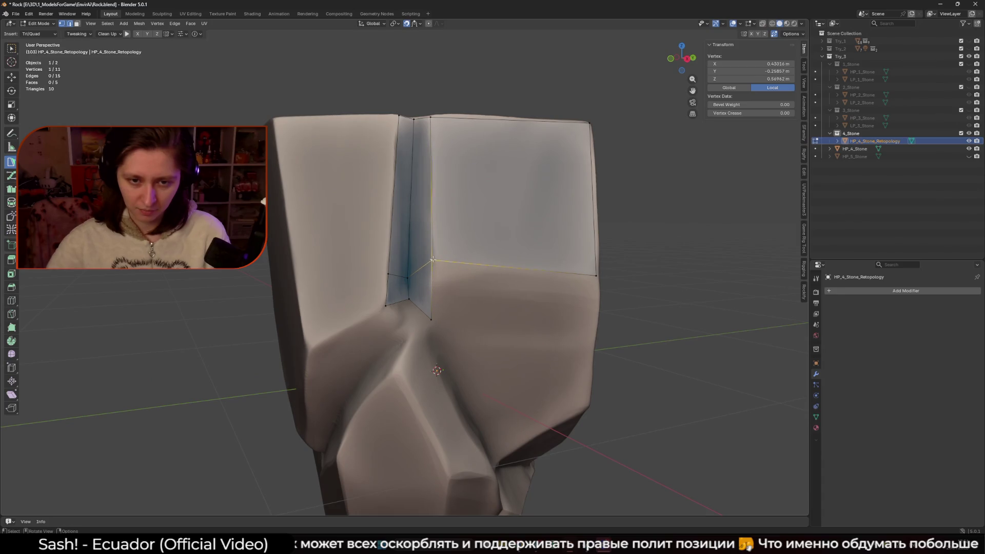
left_click_drag(428, 323, 429, 286)
Fill triangles and a new face below the crevice, snapping the top-right vertex onto the rock edge
left_click(432, 275)
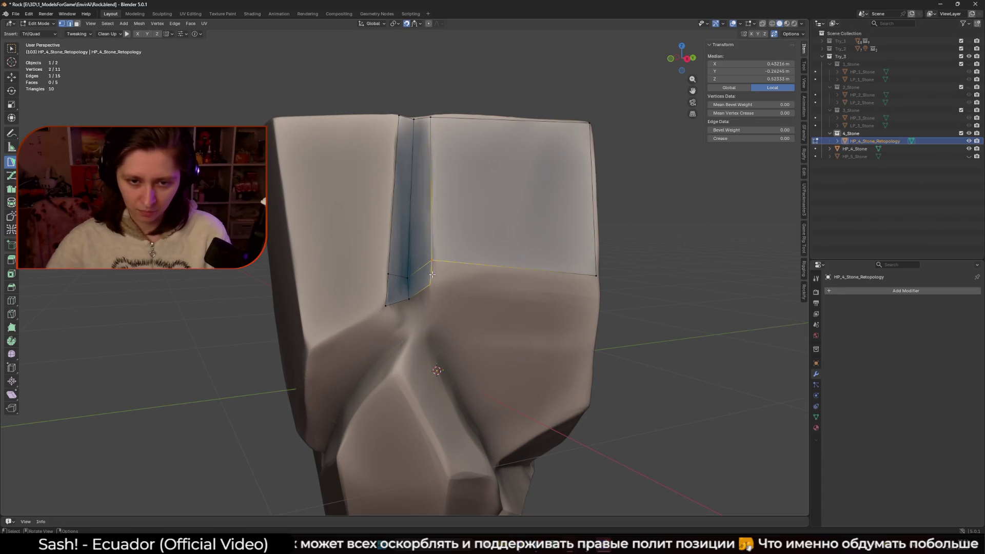
mouse_move(456, 293)
middle_mouse_down()
mouse_move(513, 279)
mouse_move(397, 323)
mouse_move(430, 300)
middle_mouse_up()
left_click(596, 290, "ctrl")
left_click(425, 283)
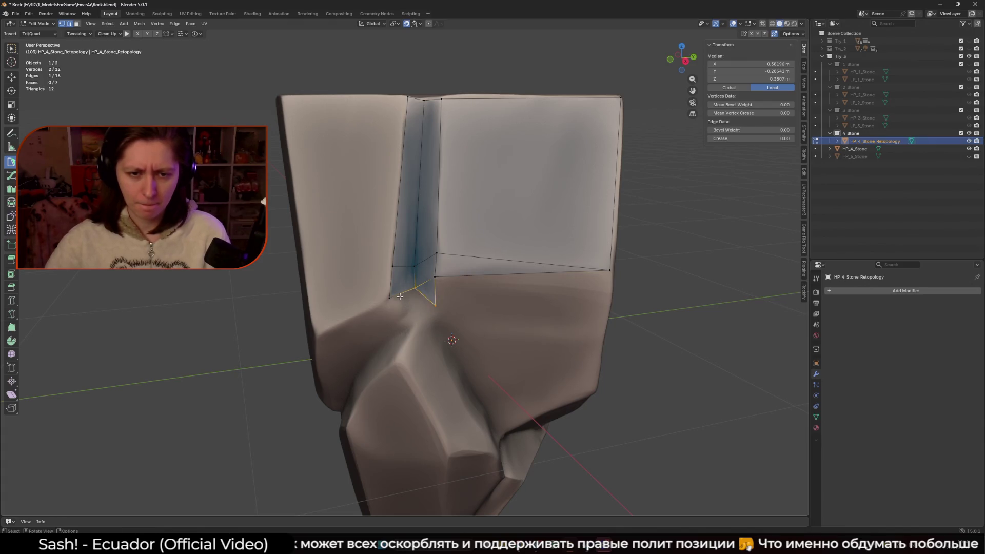
left_click(412, 327, "ctrl")
left_click(432, 310, "ctrl")
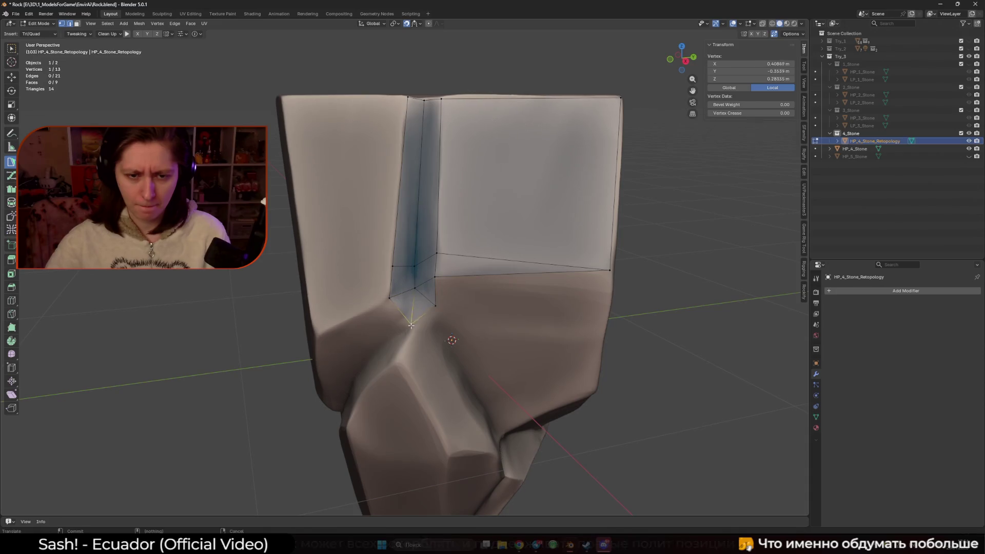
mouse_move(432, 309)
middle_mouse_down()
mouse_move(430, 288)
mouse_move(547, 357)
middle_mouse_up()
left_click(430, 287)
left_click(543, 368, "ctrl")
left_click_drag(538, 277, 542, 277)
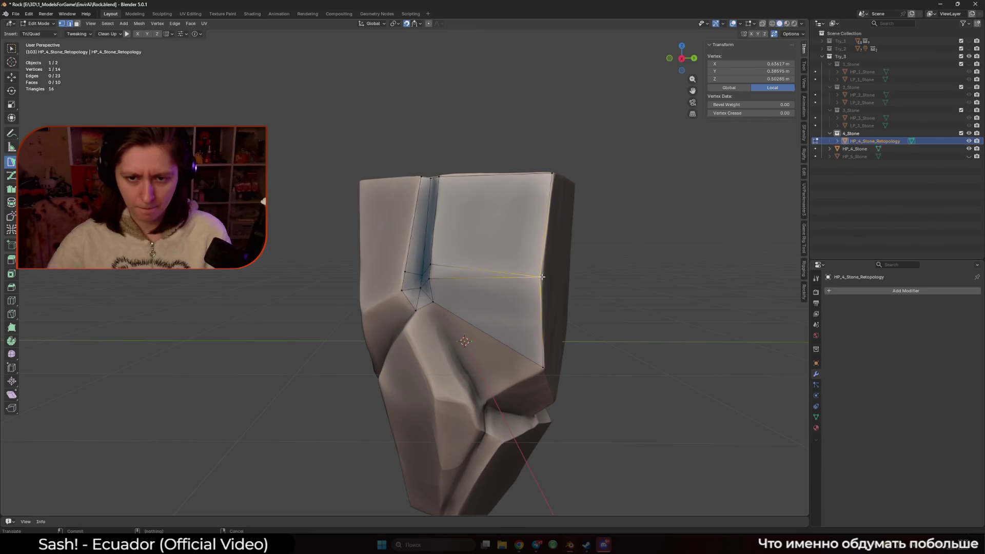
Extend quads from a short edge and down onto the rock's side
left_click(474, 326)
mouse_move(474, 327)
middle_mouse_down()
mouse_move(439, 303)
mouse_move(350, 273)
mouse_move(363, 352)
mouse_move(399, 358)
mouse_move(405, 285)
middle_mouse_up()
left_click(395, 288)
left_click(350, 273, "ctrl")
left_click(363, 295)
left_click(363, 351, "ctrl")
left_click(363, 354, "ctrl")
Snap vertices onto the rock surface, delete stray vertices, and add a top-left corner quad
left_click_drag(406, 286, 418, 303)
mouse_move(418, 302)
middle_mouse_down()
mouse_move(396, 194)
mouse_move(374, 210)
mouse_move(486, 287)
middle_mouse_up()
left_click_drag(467, 308, 466, 323)
middle_click_drag(470, 307, 487, 308)
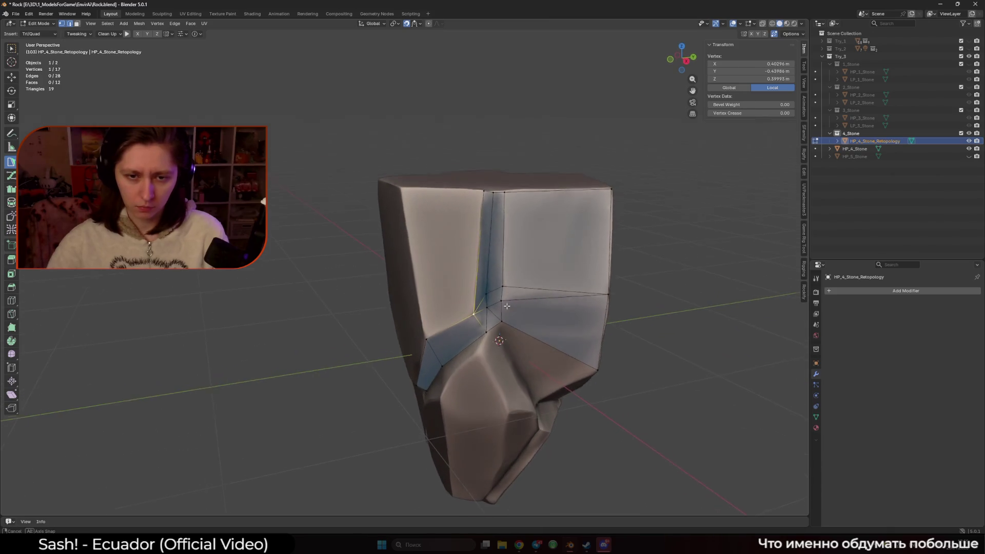
left_click(487, 308, "shift")
left_click(487, 308)
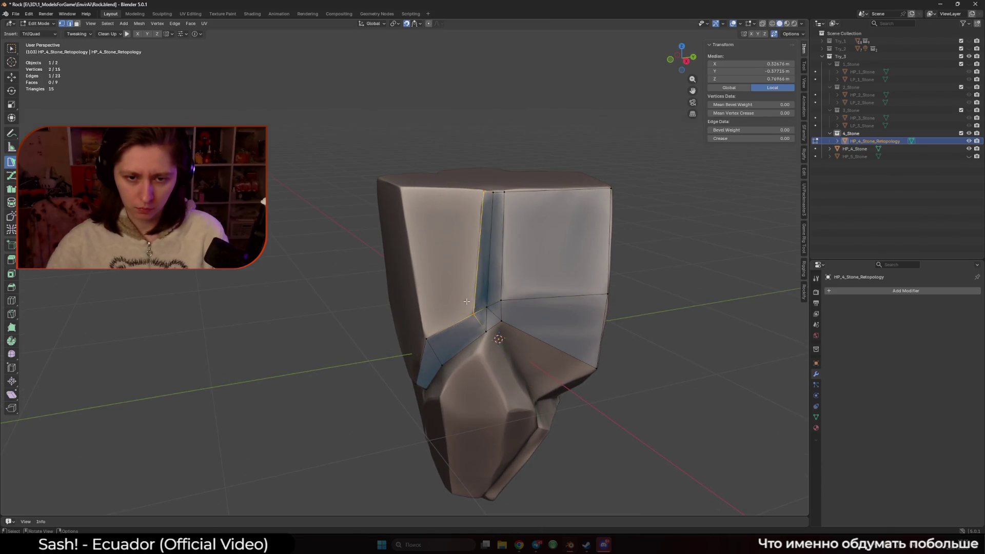
mouse_move(474, 292)
left_mouse_down()
mouse_move(452, 246)
mouse_move(411, 206)
mouse_move(412, 186)
left_mouse_up()
mouse_move(412, 186)
middle_mouse_down()
mouse_move(365, 333)
mouse_move(320, 366)
mouse_move(349, 369)
mouse_move(385, 418)
mouse_move(412, 319)
middle_mouse_up()
Add a quad, a gap-filling triangle, and a split quad wrapping onto the upper side
left_click(365, 333)
left_click(359, 328, "ctrl")
left_click(385, 418, "ctrl")
left_click(398, 355, "ctrl")
left_click(399, 356, "ctrl")
left_click(421, 265)
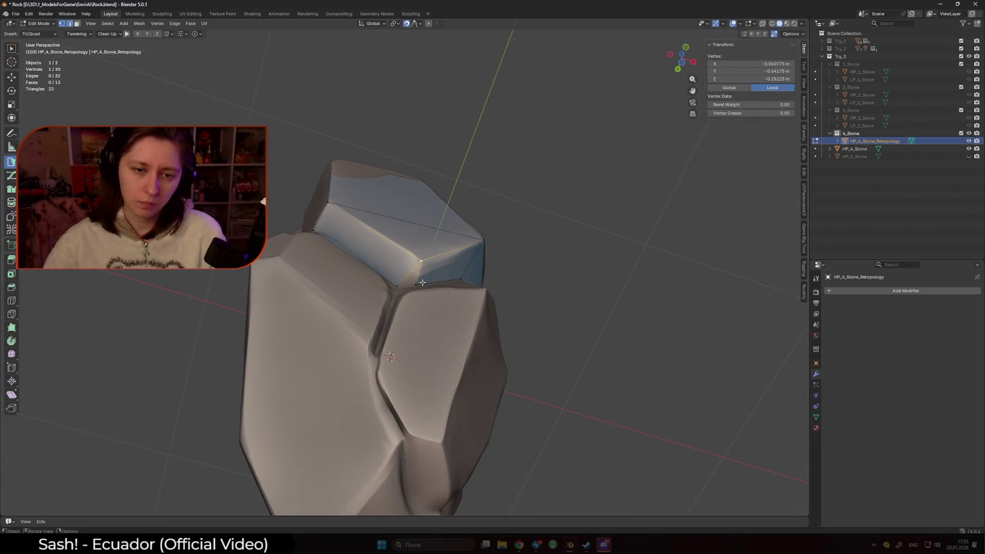
Add a face at the rock's corner and settle its vertices onto the surface
left_click_drag(417, 285, 415, 285)
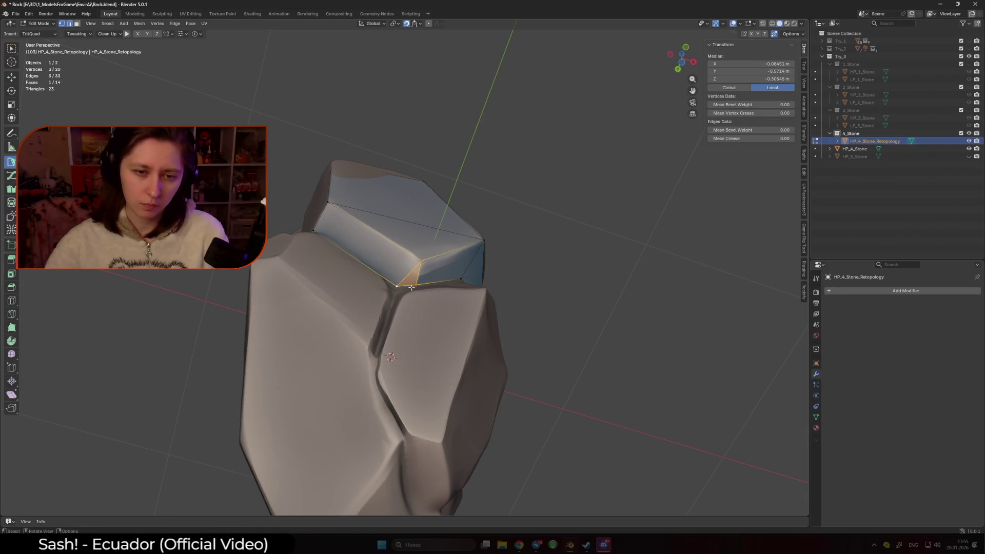
left_click(410, 287, "ctrl")
middle_click_drag(410, 286, 406, 354)
left_click_drag(406, 354, 405, 340)
middle_click_drag(406, 340, 408, 320)
Add triangles up to the top vertex, a top-right face, and face strips along the left edge
left_click(408, 320, "shift")
left_click(383, 310, "ctrl")
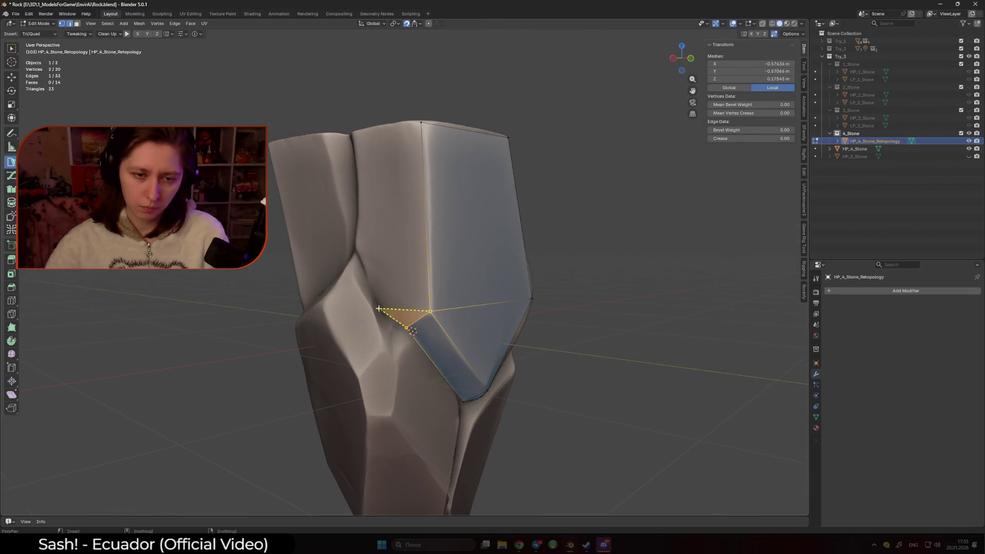
left_click(356, 245, "ctrl")
left_click(418, 125, "ctrl")
left_click(492, 134, "ctrl")
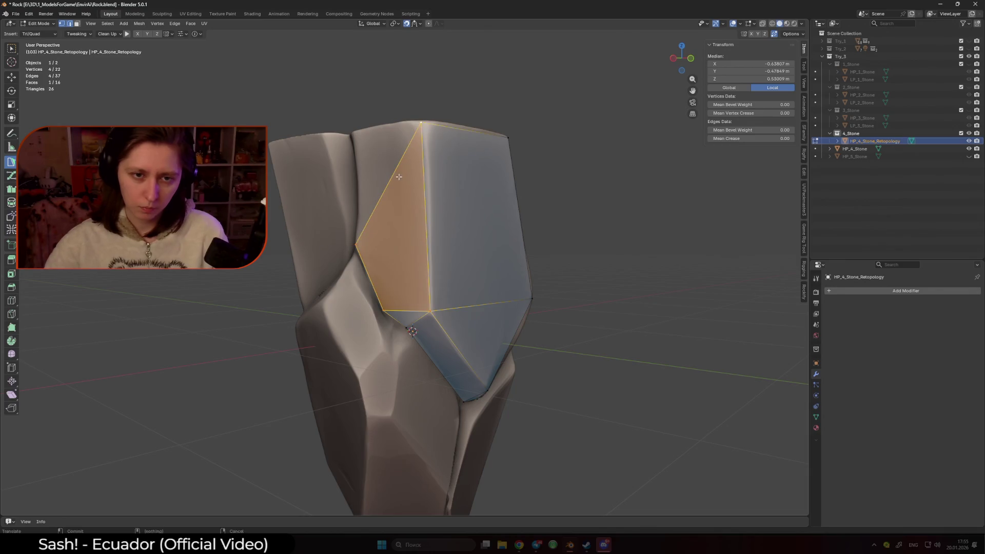
middle_click_drag(493, 135, 436, 207)
left_click_drag(436, 206, 428, 186)
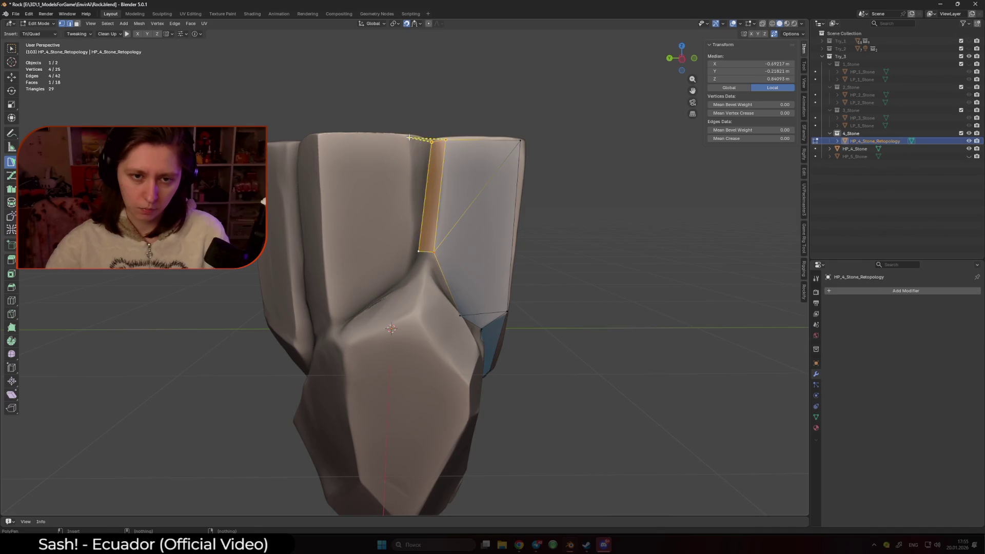
left_click(411, 181, "ctrl")
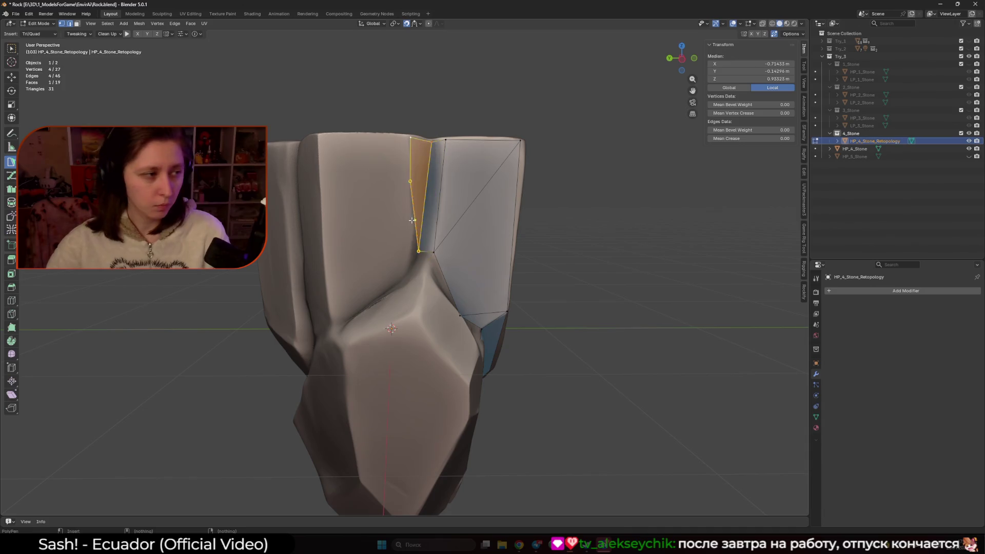
Reposition the new face's vertices down onto the rock surface
middle_click_drag(412, 220, 416, 247)
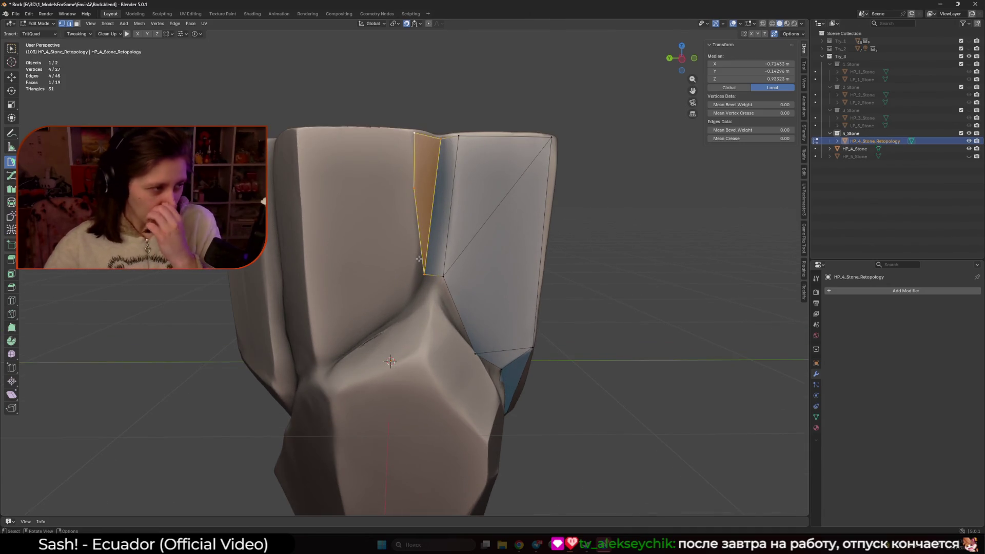
middle_click_drag(412, 243, 405, 241)
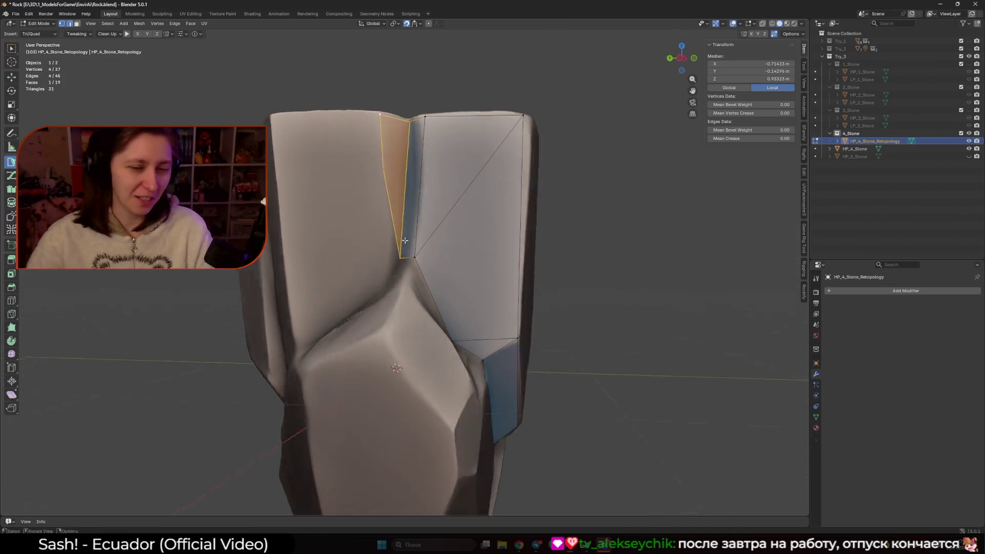
mouse_move(385, 176)
left_mouse_down()
mouse_move(385, 231)
mouse_move(395, 256)
mouse_move(402, 253)
left_mouse_up()
middle_click_drag(403, 253, 389, 161)
left_click_drag(388, 161, 413, 165)
Fill the crease with new triangles and extend a thin triangle into a quad
mouse_move(449, 204)
middle_mouse_down()
mouse_move(452, 241)
mouse_move(435, 279)
middle_mouse_up()
left_click(462, 245, "shift")
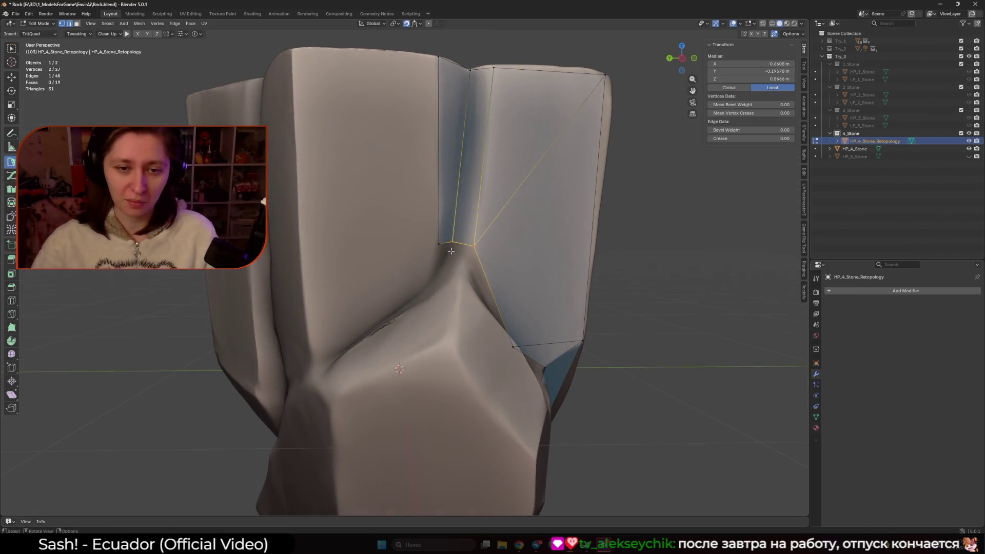
left_click(434, 280, "ctrl")
left_click(452, 281)
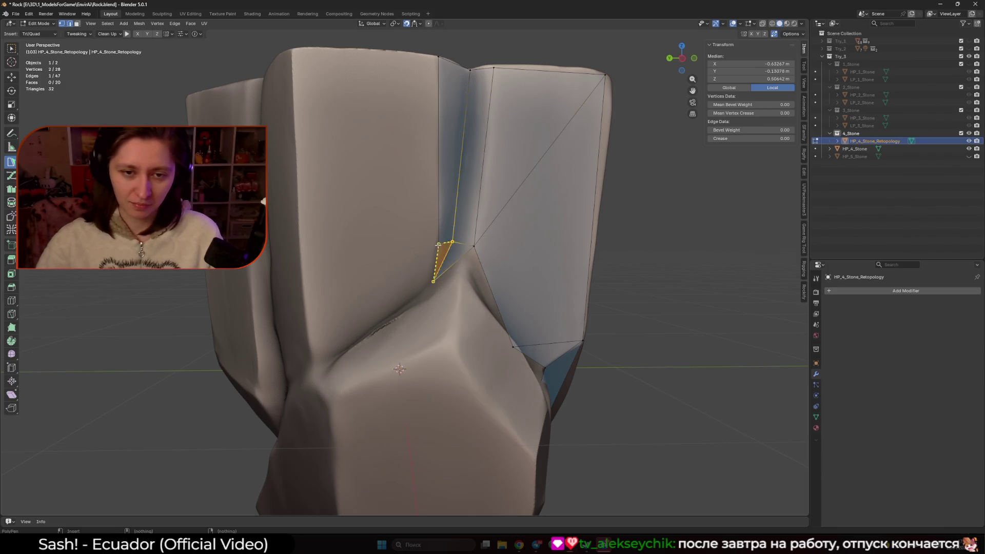
mouse_move(451, 280)
middle_mouse_down()
mouse_move(475, 308)
mouse_move(410, 333)
mouse_move(393, 354)
mouse_move(457, 247)
mouse_move(442, 277)
mouse_move(456, 267)
mouse_move(516, 266)
middle_mouse_up()
left_click(475, 322, "ctrl")
left_click(459, 269, "ctrl")
left_click(456, 267, "ctrl")
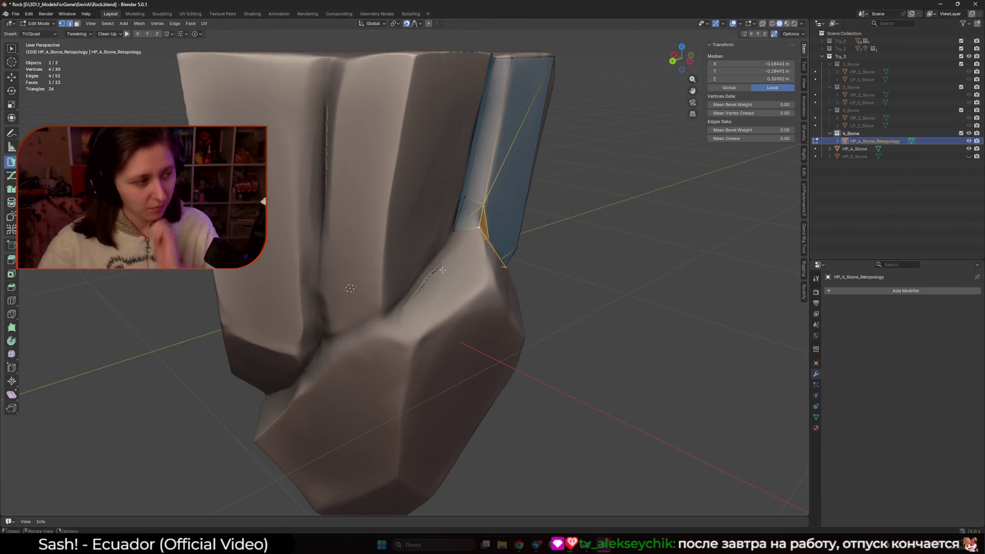
Pull a new vertex out from the crease to form a triangle across the front
mouse_move(461, 240)
middle_mouse_down()
mouse_move(418, 222)
mouse_move(404, 251)
middle_mouse_up()
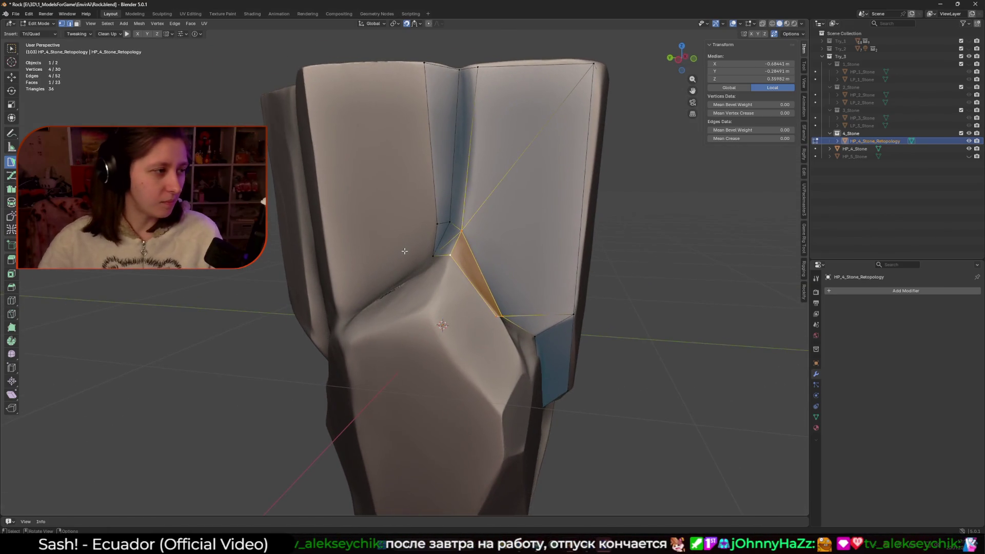
left_click(437, 226)
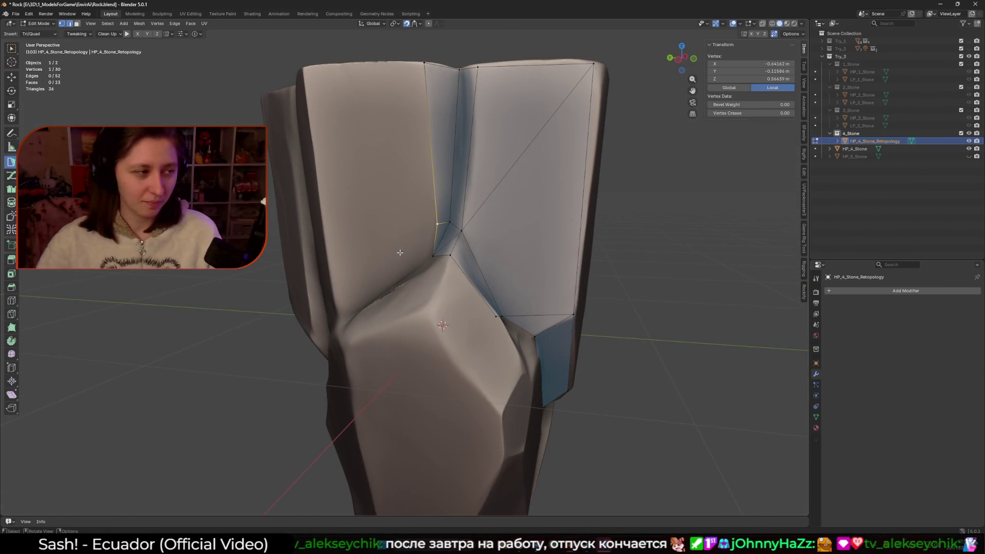
left_click_drag(429, 247, 330, 233)
middle_click_drag(331, 234, 372, 240)
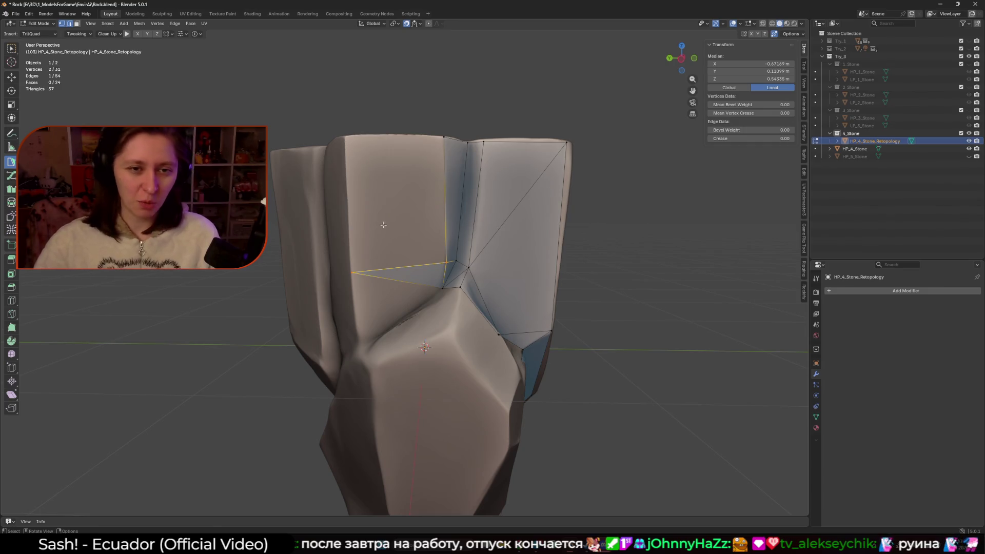
Add a quad on the upper-left block, a triangle beneath it, and an extruded quad against the rock
left_click(345, 139, "ctrl")
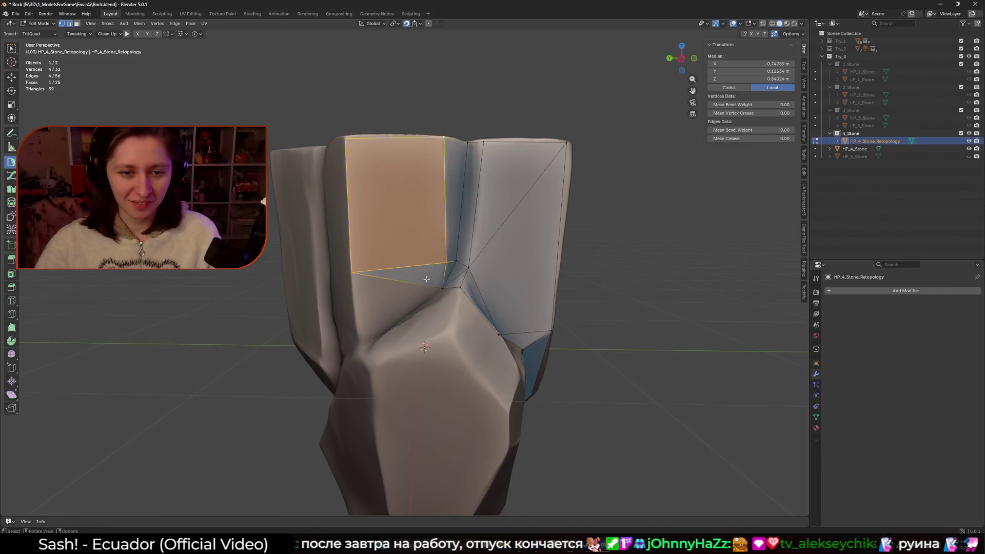
middle_click_drag(444, 137, 428, 226)
scroll(427, 226, "up", 2)
left_click(427, 225, "ctrl")
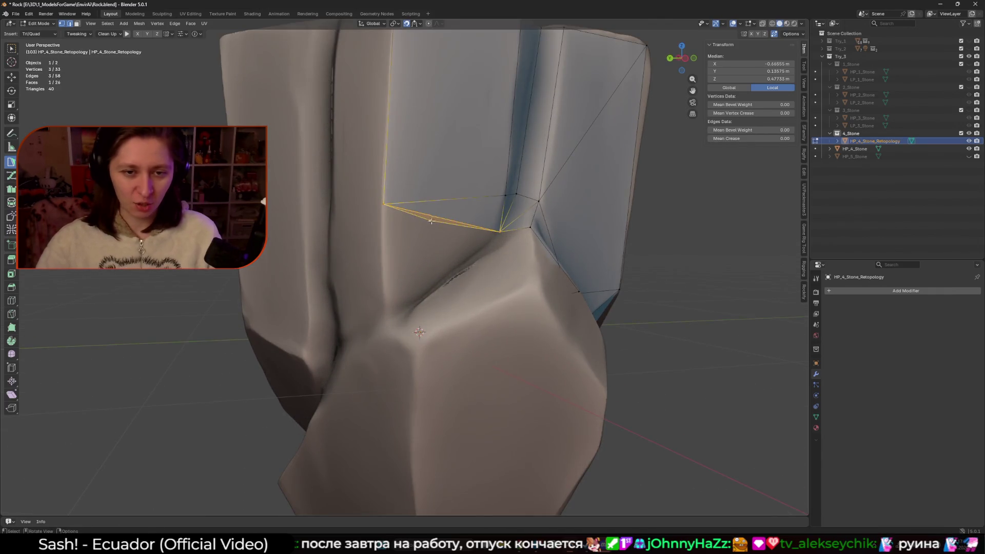
left_click_drag(439, 219, 385, 318, "ctrl")
middle_click_drag(386, 319, 442, 287)
left_click_drag(448, 277, 524, 270)
Add a triangle beside the quad, settle its new vertex on the surface, and add another face
left_click(528, 272, "ctrl")
middle_click_drag(529, 272, 462, 279)
left_click_drag(455, 279, 454, 279)
left_click(454, 279)
mouse_move(454, 279)
middle_mouse_down()
mouse_move(475, 323)
mouse_move(410, 298)
middle_mouse_up()
left_click(460, 347, "ctrl")
scroll(383, 268, "up", 4)
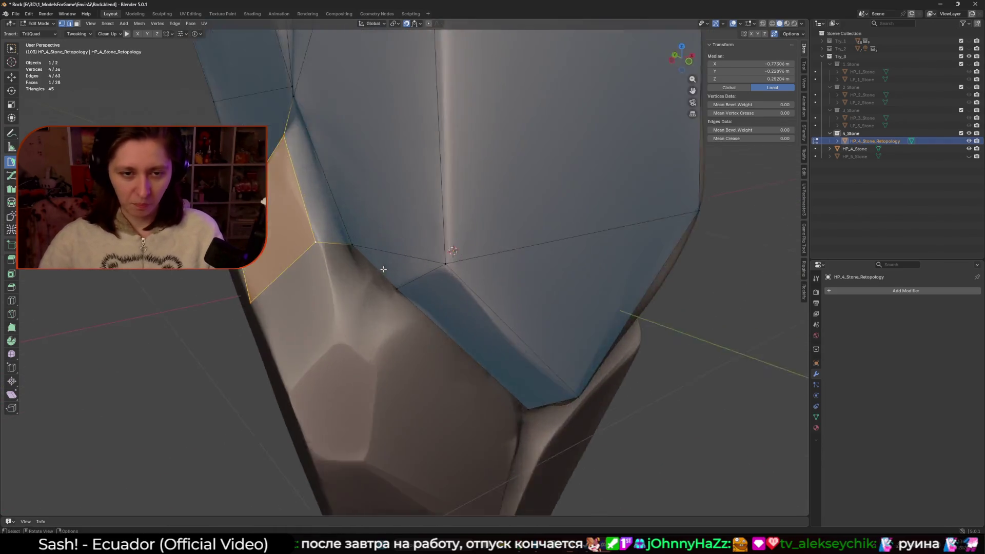
Add a face and a quad below the crease, nudging a vertex slightly left
left_click(313, 244)
middle_click_drag(313, 244, 390, 242)
scroll(389, 242, "down", 3)
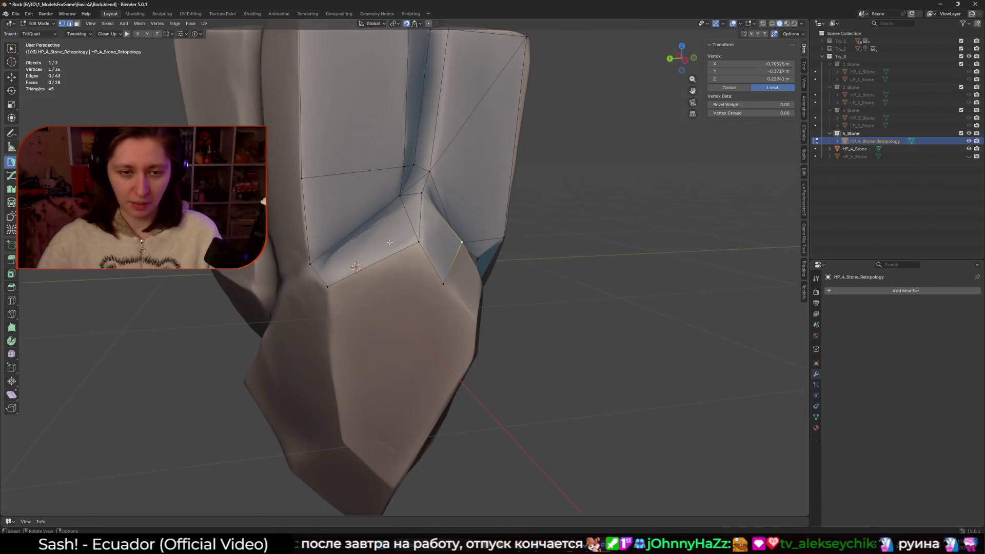
left_click(435, 268)
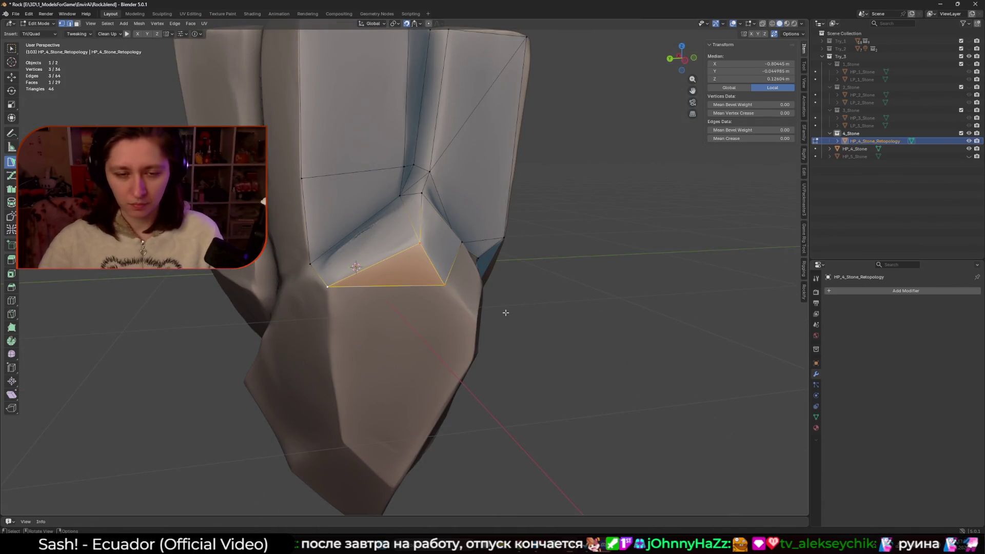
mouse_move(454, 267)
middle_mouse_down()
mouse_move(390, 290)
mouse_move(400, 256)
mouse_move(370, 257)
mouse_move(409, 249)
middle_mouse_up()
left_click(391, 292, "ctrl")
left_click(393, 263)
left_click_drag(409, 249, 404, 249)
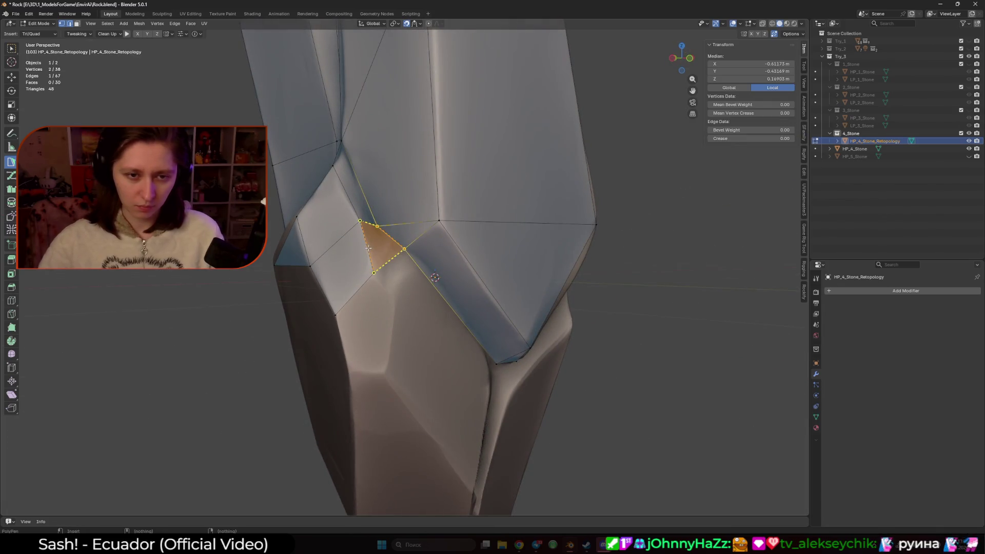
left_click(383, 263)
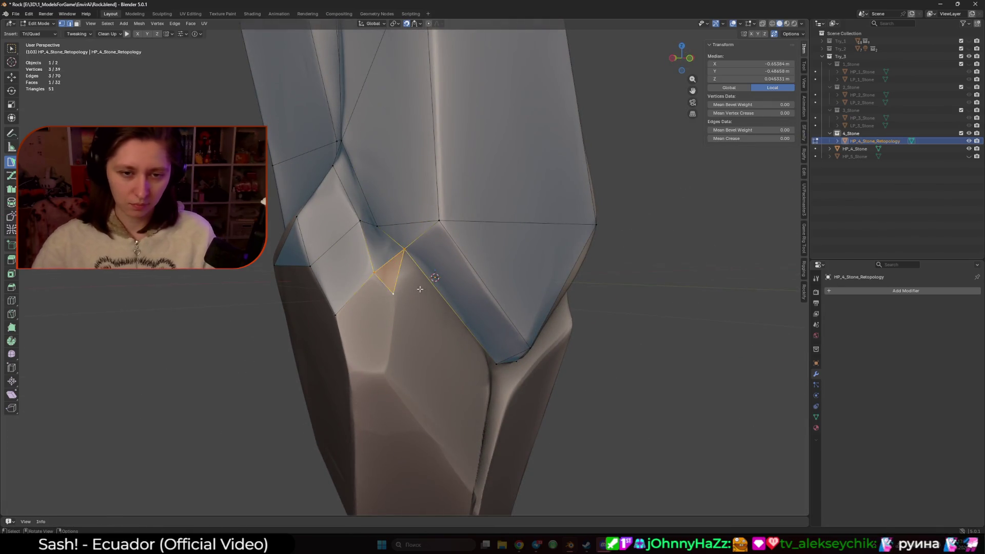
Undo a misplaced triangle, then build a quad and small faces around the lower notch
key("ctrl+z")
mouse_move(419, 290)
middle_mouse_down()
mouse_move(400, 274)
mouse_move(435, 279)
middle_mouse_up()
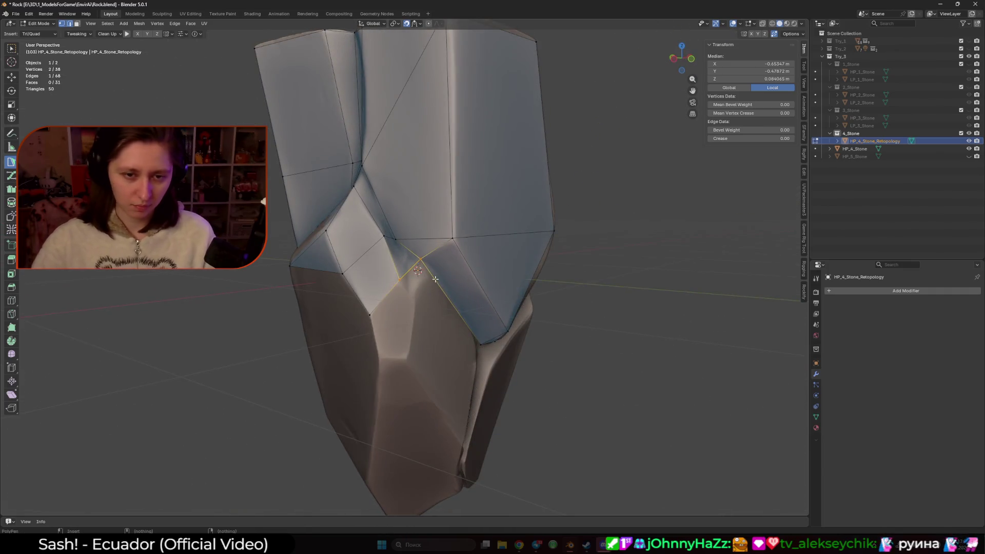
left_click(440, 282, "ctrl")
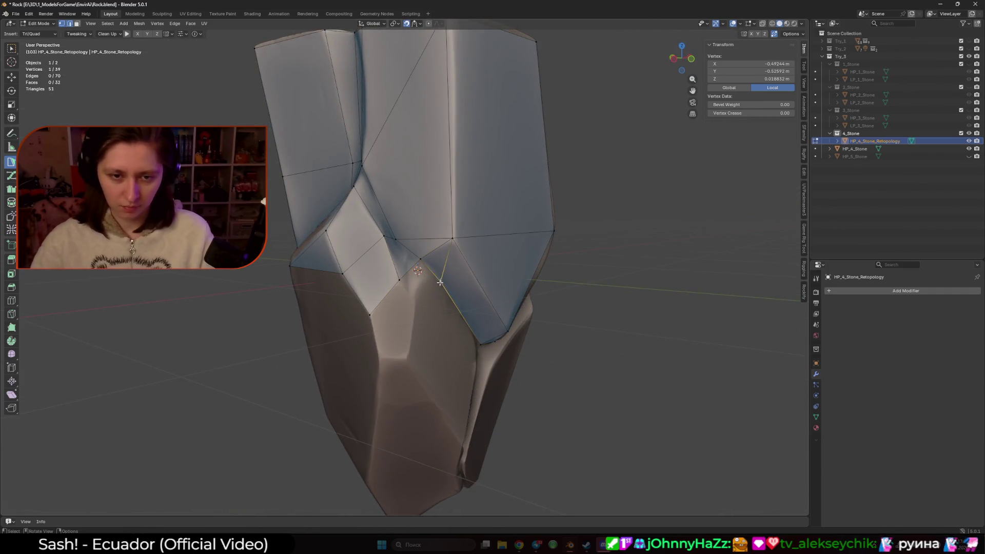
left_click(413, 298, "ctrl")
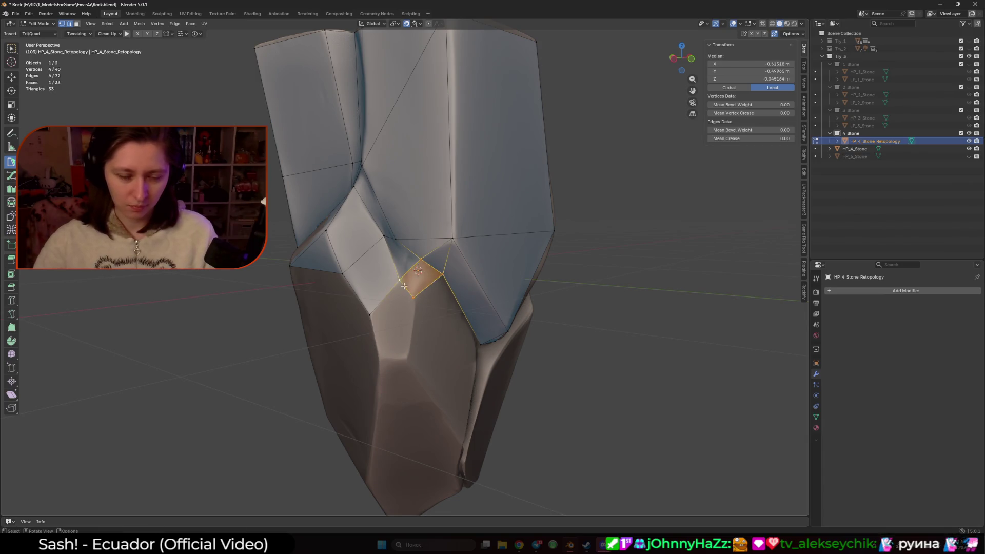
left_click(405, 355, "ctrl")
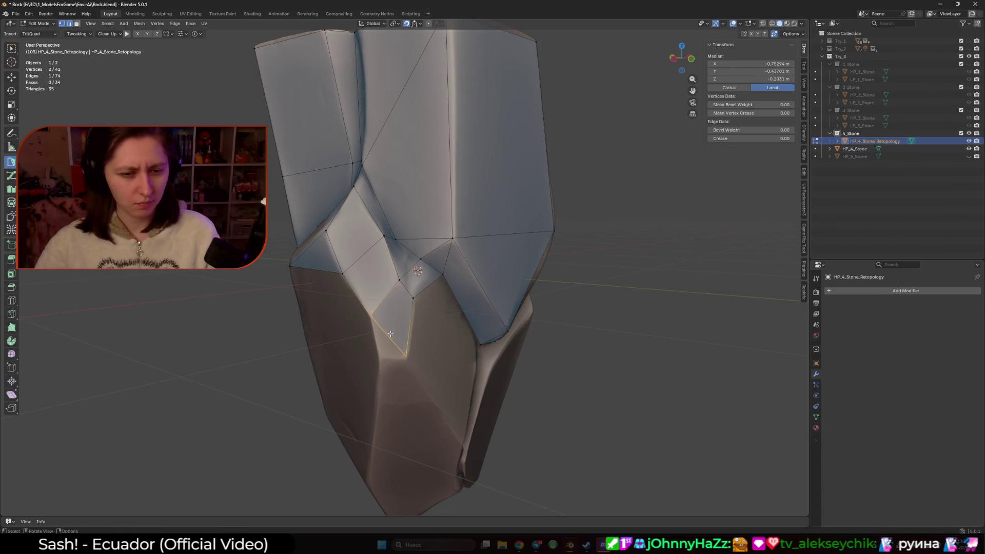
left_click(381, 361, "ctrl")
mouse_move(380, 361)
middle_mouse_down()
mouse_move(390, 339)
mouse_move(434, 302)
mouse_move(400, 267)
middle_mouse_up()
left_click_drag(400, 267, 398, 265)
left_click(424, 303, "shift")
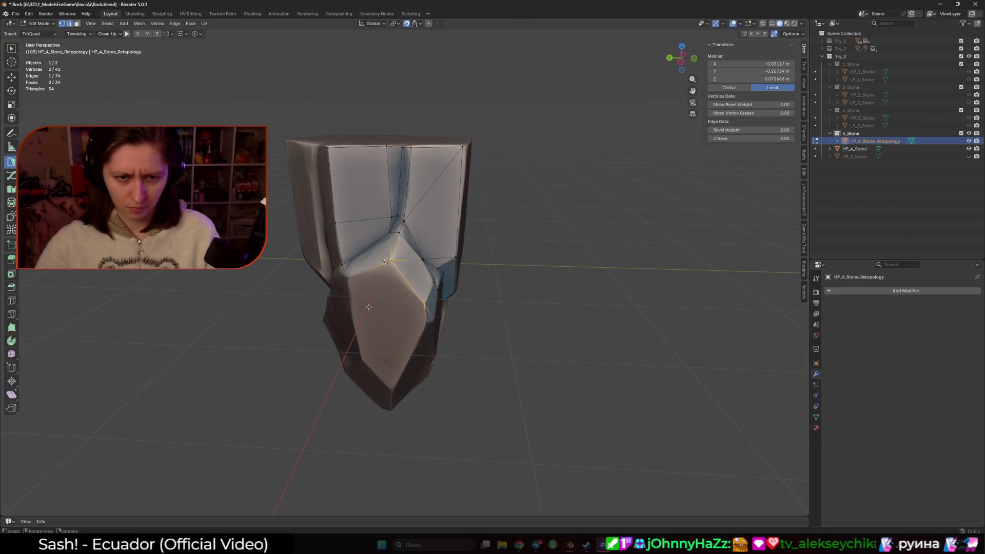
Add a large face on the lower front and join a vertex to its neighbour
mouse_move(410, 297)
middle_mouse_down()
mouse_move(374, 354)
mouse_move(350, 263)
middle_mouse_up()
left_click(368, 364, "ctrl")
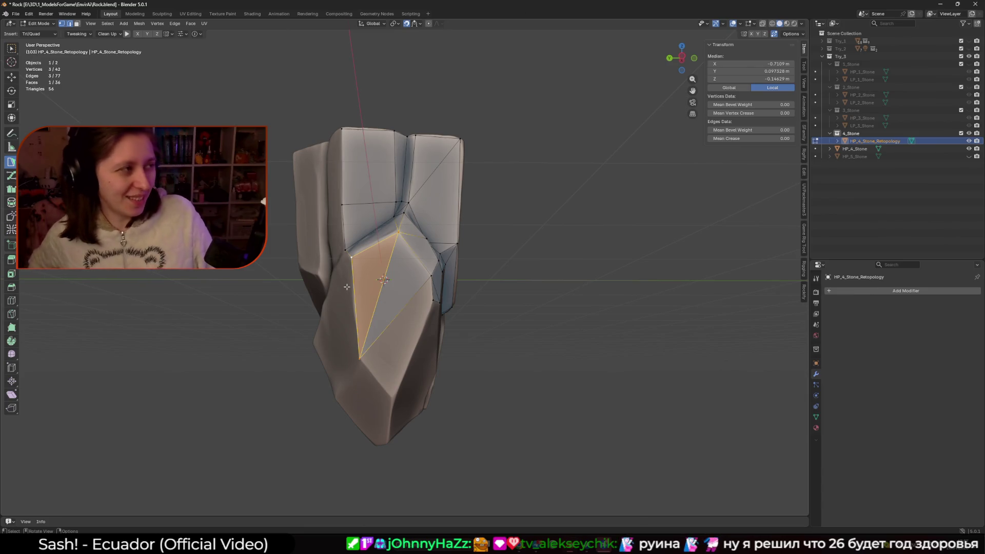
mouse_move(346, 286)
middle_mouse_down()
mouse_move(431, 334)
mouse_move(395, 236)
mouse_move(421, 246)
mouse_move(450, 233)
middle_mouse_up()
left_click(385, 231)
left_click(407, 224, "ctrl")
Extrude an edge to a new bottom vertex, lift it onto the rock, and add a triangle
left_click(450, 232, "shift")
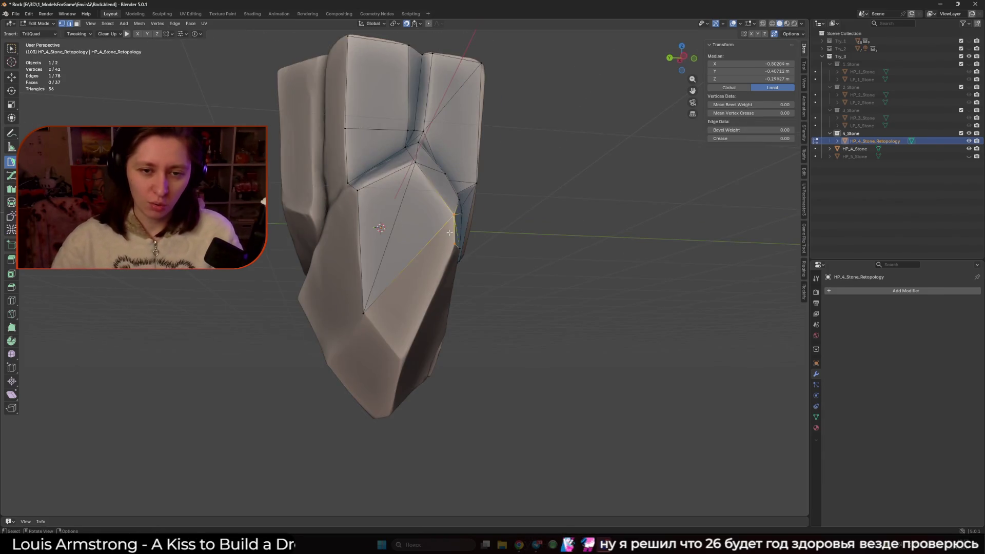
left_click(405, 359, "ctrl")
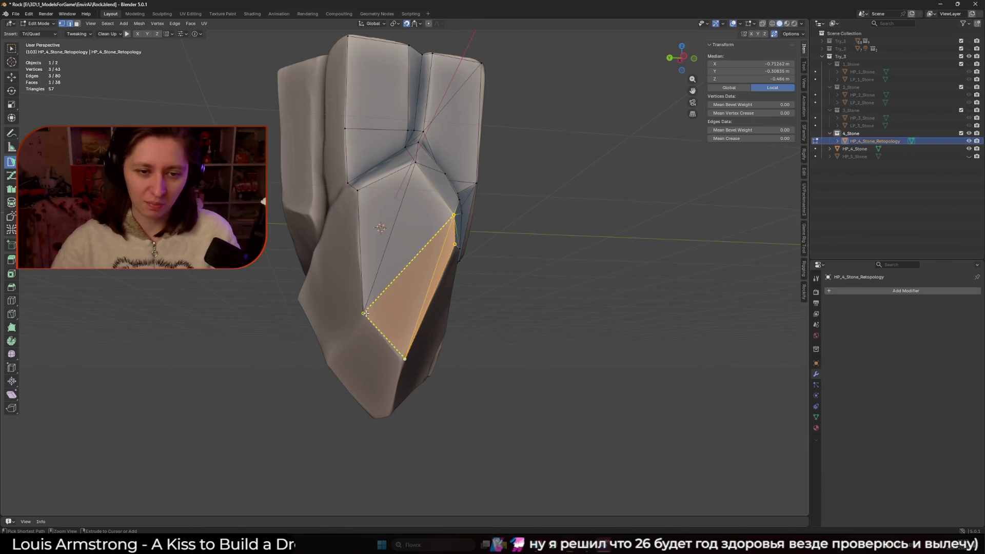
left_click(405, 358)
mouse_move(390, 287)
middle_mouse_down()
mouse_move(413, 275)
mouse_move(379, 240)
middle_mouse_up()
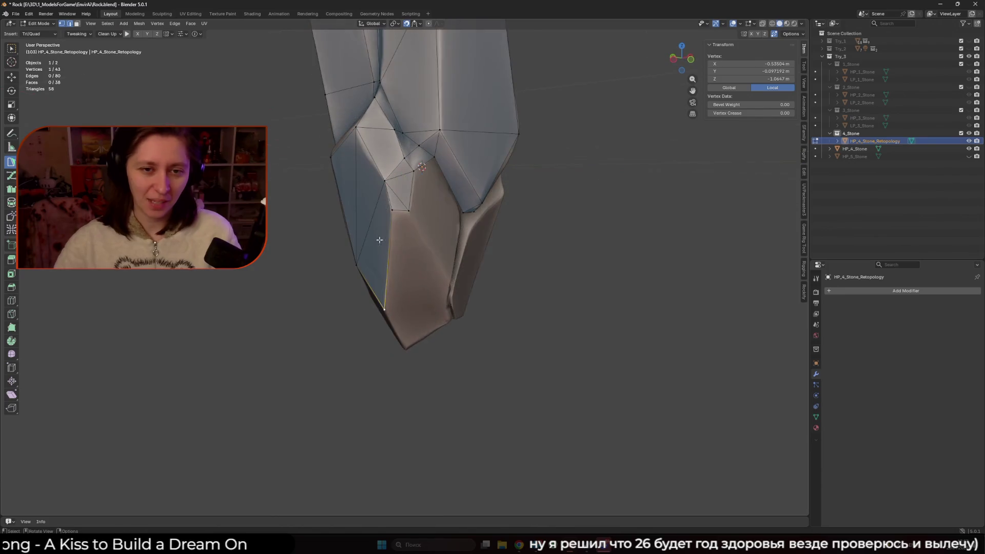
left_click_drag(384, 309, 385, 259)
middle_click_drag(385, 259, 383, 184)
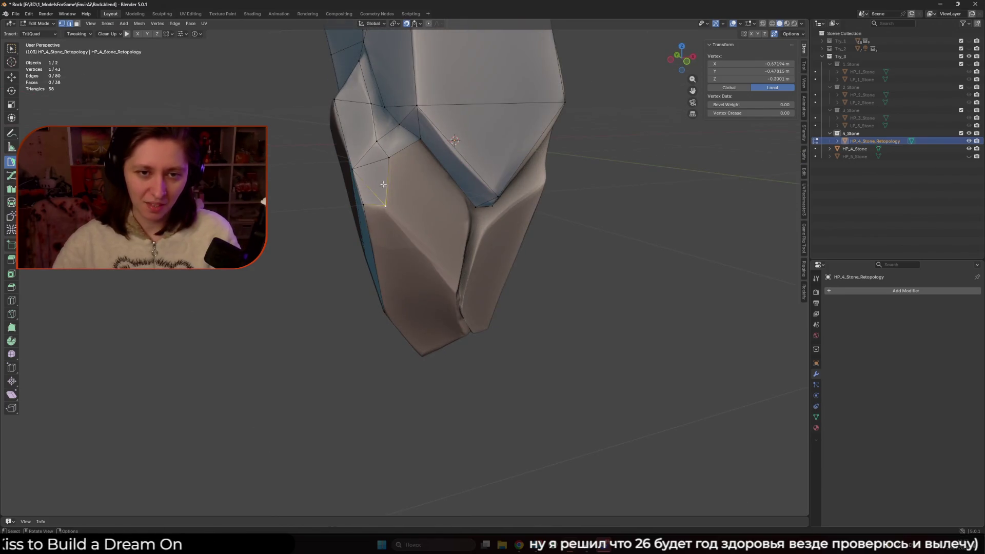
left_click(456, 293, "ctrl")
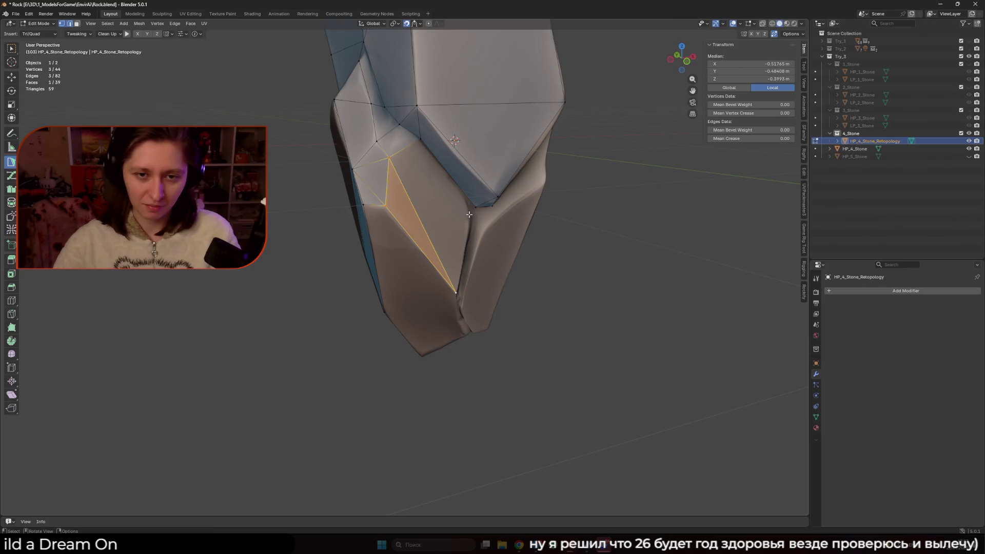
Add triangle faces near the notch on the rock's lower front
left_click(432, 159, "ctrl")
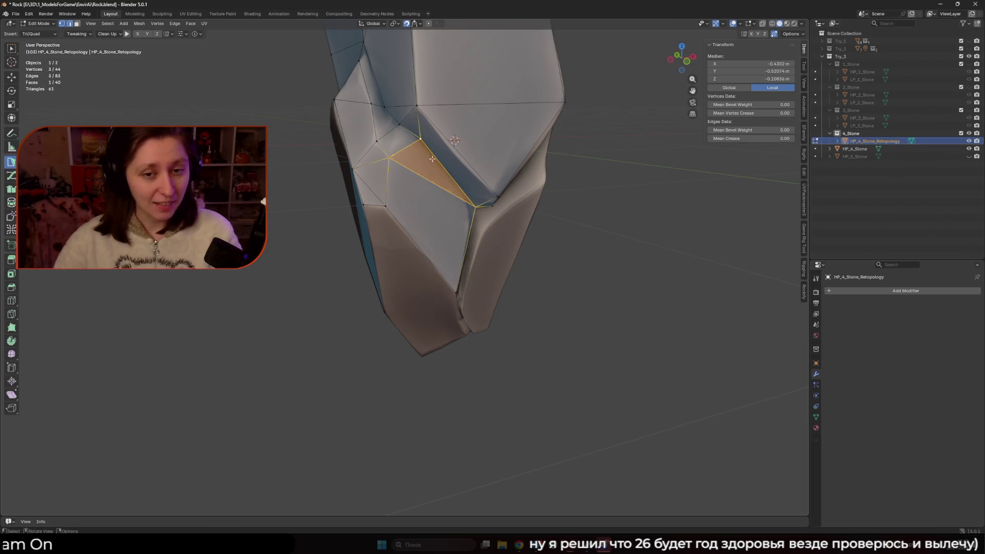
mouse_move(433, 159)
middle_mouse_down()
mouse_move(428, 191)
mouse_move(466, 176)
middle_mouse_up()
left_click(430, 191)
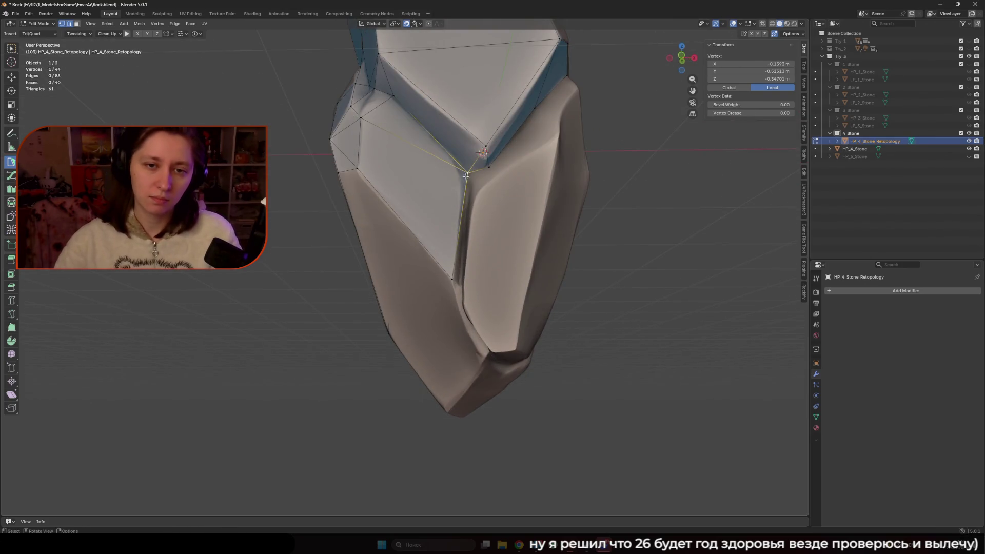
left_click_drag(460, 166, 461, 171)
middle_click_drag(457, 205, 452, 233)
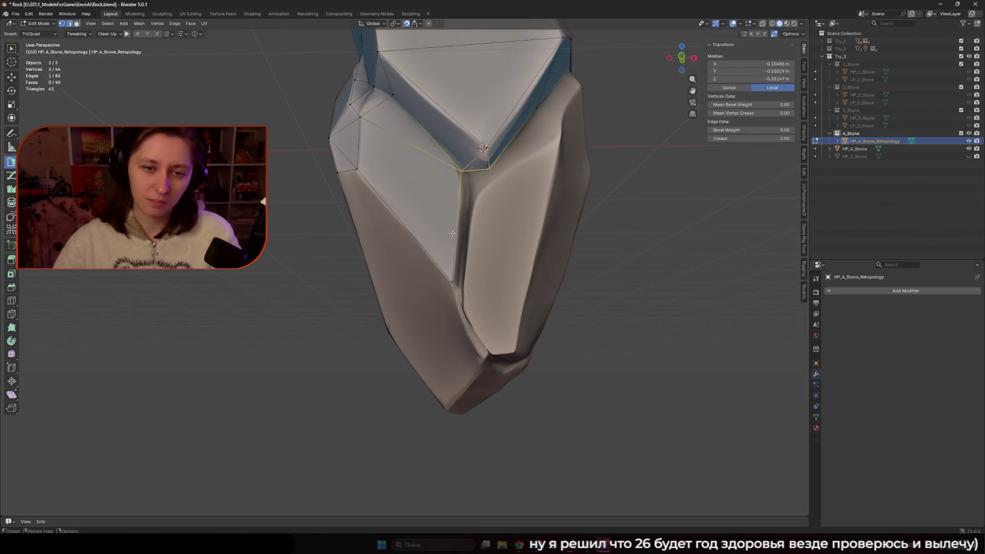
left_click(471, 193, "ctrl")
mouse_move(457, 298)
middle_mouse_down()
mouse_move(517, 294)
mouse_move(468, 285)
middle_mouse_up()
Show the viewport overlays again and merge a stray vertex into its neighbour
key("shift+alt+z")
scroll(462, 259, "up", 4)
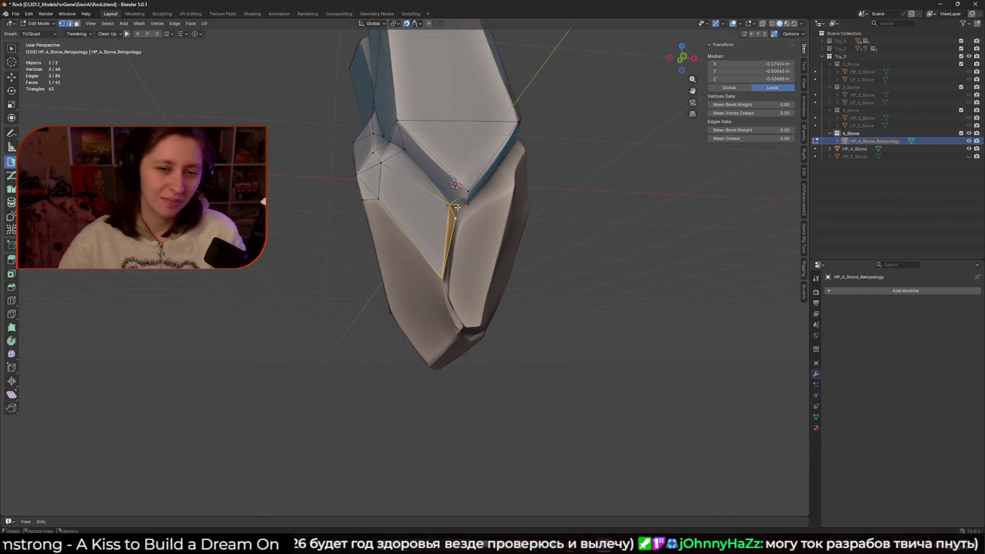
left_click_drag(456, 219, 450, 201)
scroll(433, 192, "up", 2)
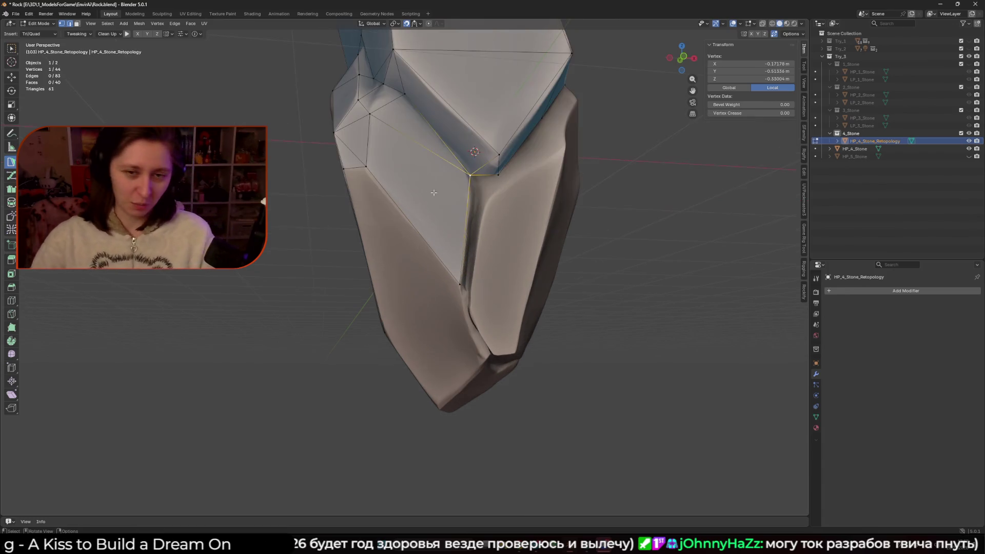
left_click(502, 175, "shift")
middle_click_drag(501, 175, 479, 209)
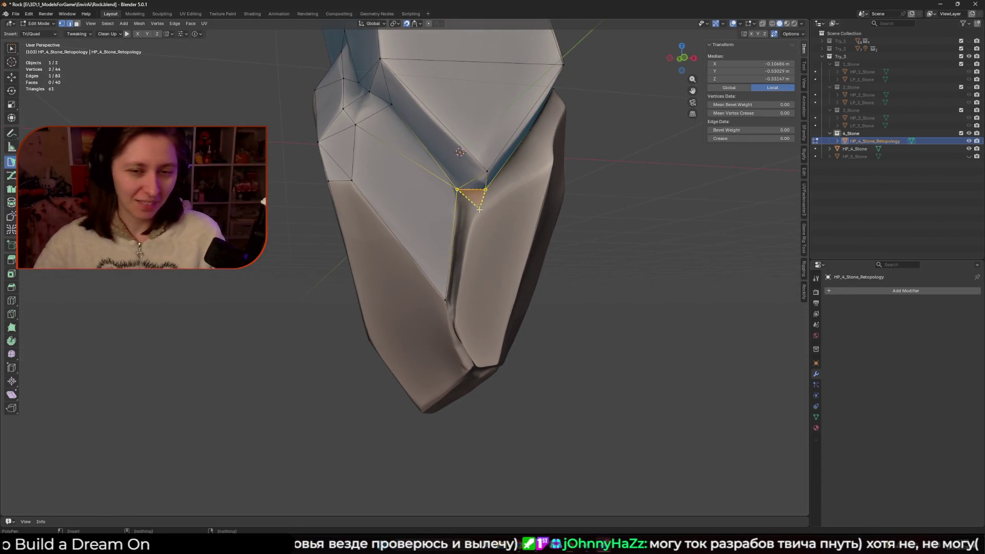
Add a face down the crease, placing its vertices on the stone surface
left_click(472, 221)
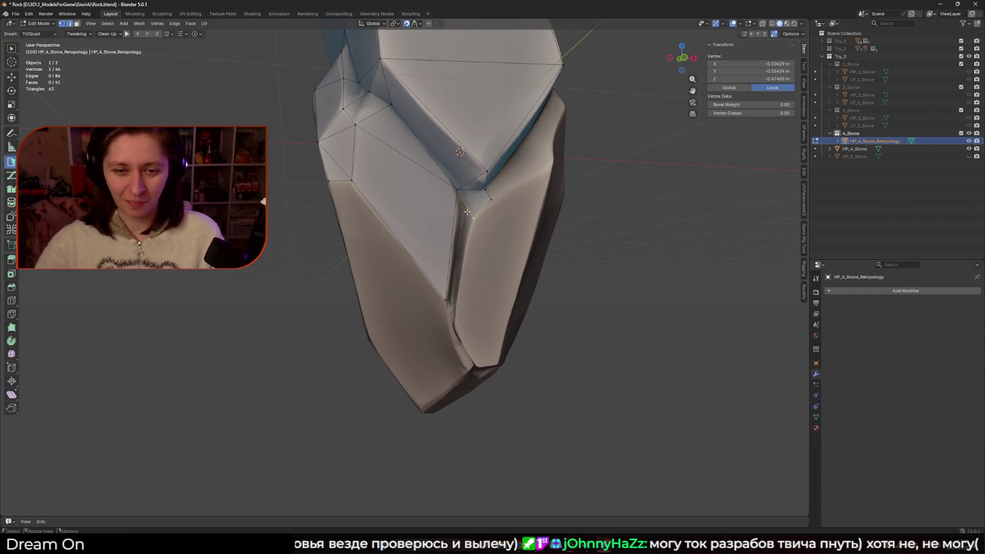
left_click(454, 326, "ctrl")
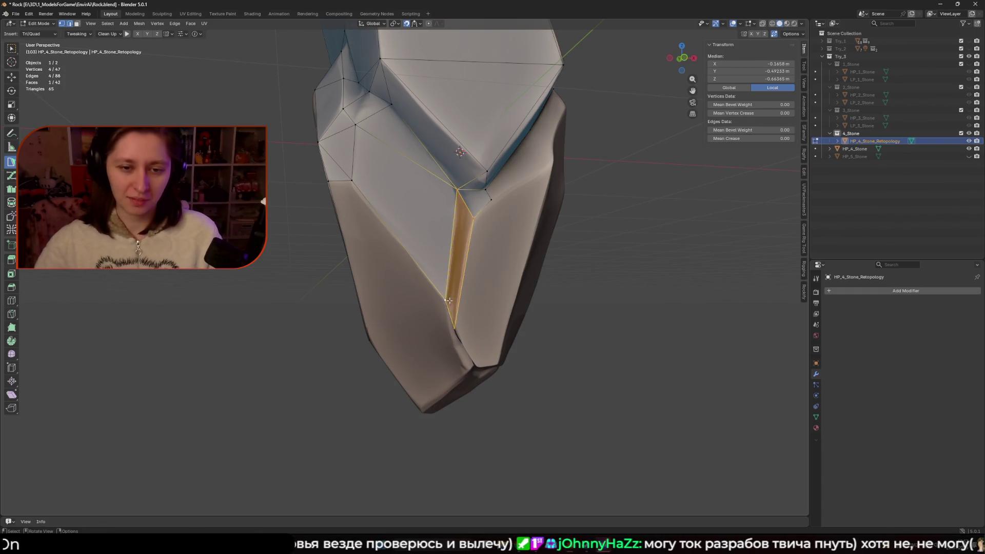
left_click_drag(446, 300, 445, 300)
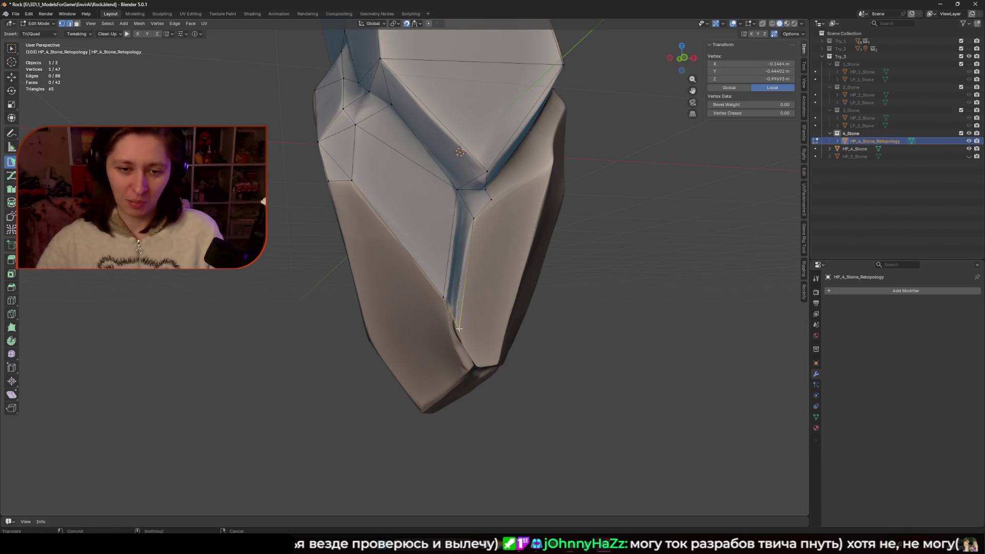
middle_click_drag(461, 324, 460, 278)
left_click(460, 278, "shift")
left_click_drag(463, 203, 462, 204)
left_click(462, 204, "shift")
Extend the crease strip with another quad and merge a vertex into its neighbour
middle_click_drag(463, 204, 474, 185)
left_click_drag(461, 200, 484, 177)
left_click(513, 115)
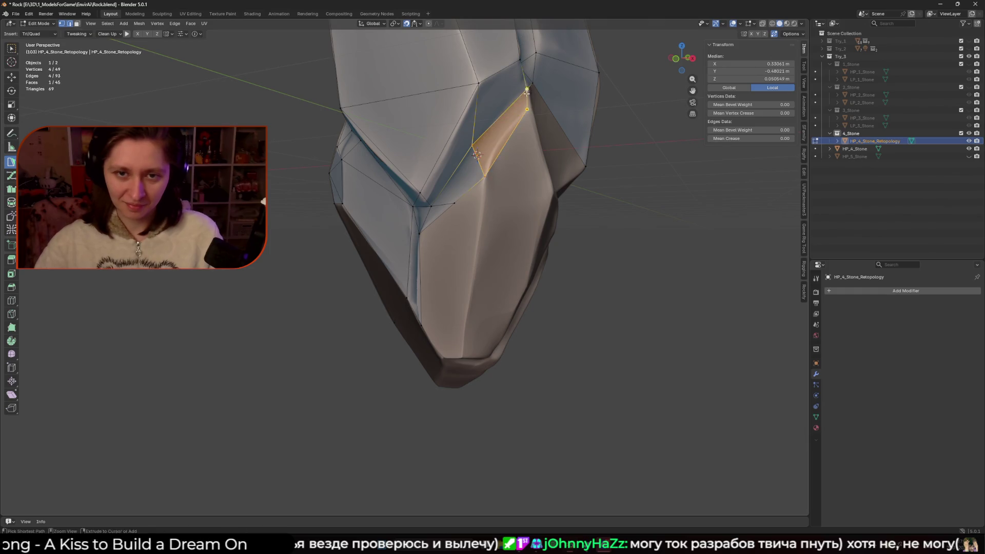
mouse_move(513, 115)
middle_mouse_down()
mouse_move(454, 304)
mouse_move(448, 293)
mouse_move(455, 304)
mouse_move(424, 325)
mouse_move(442, 309)
middle_mouse_up()
left_click(454, 305)
scroll(452, 299, "up", 3)
left_click_drag(442, 309, 442, 302)
middle_click_drag(441, 301, 497, 225)
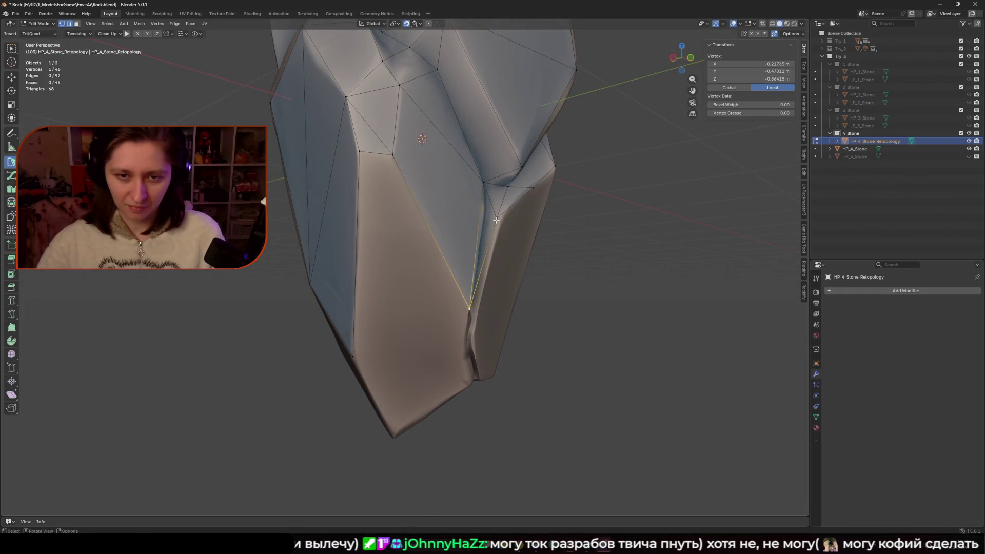
Fill new faces down to the crease bottom, reaching 47 faces and 53 vertices
left_click(501, 220)
middle_click_drag(500, 297, 463, 274)
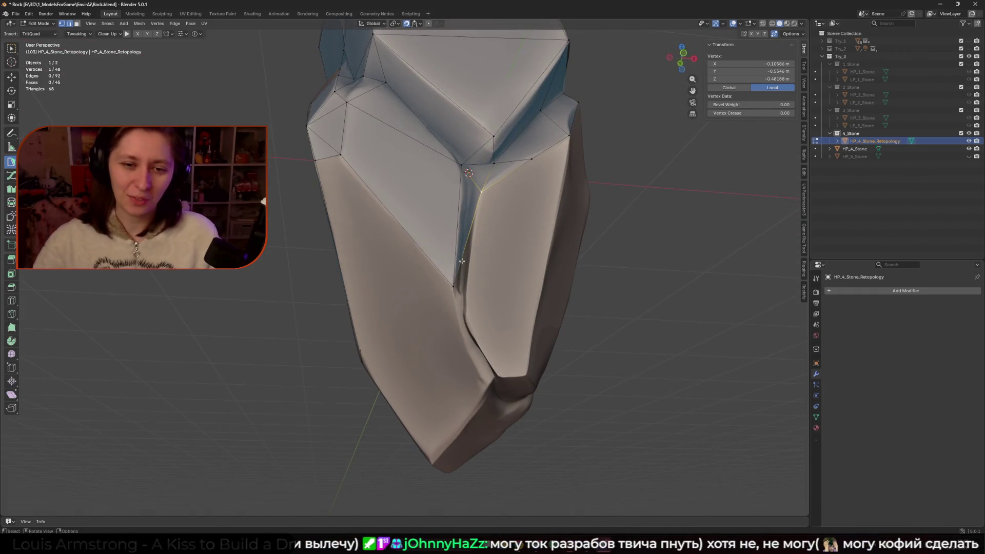
left_click(464, 257, "ctrl")
left_click(465, 322)
left_click(481, 192, "shift")
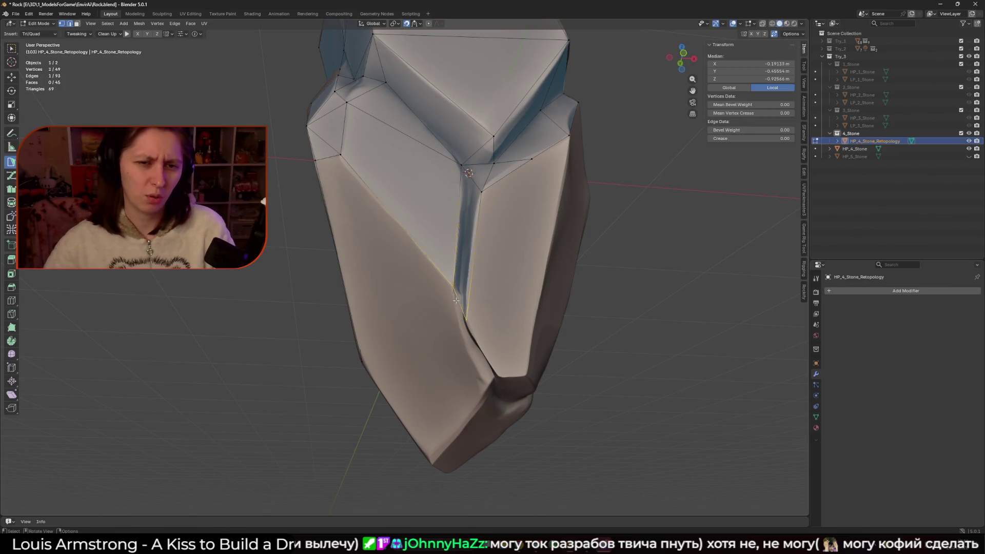
mouse_move(481, 191)
middle_mouse_down()
mouse_move(407, 178)
mouse_move(435, 354)
mouse_move(384, 363)
mouse_move(456, 282)
mouse_move(470, 295)
middle_mouse_up()
left_click(435, 357, "ctrl")
Add a vertex on the lower crease, nudge it into place with G, and insert another
left_click(457, 282, "ctrl")
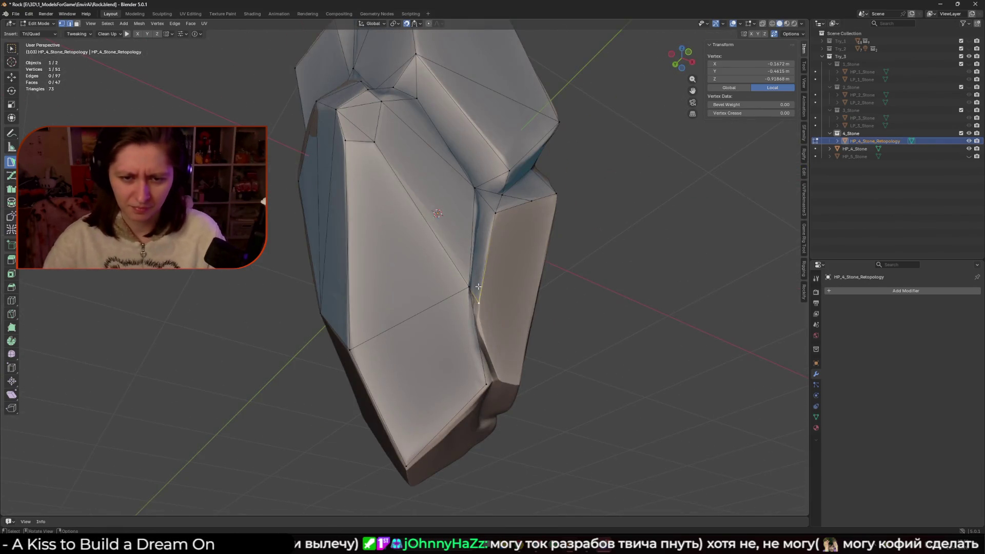
key("g")
left_click_drag(485, 386, 495, 372)
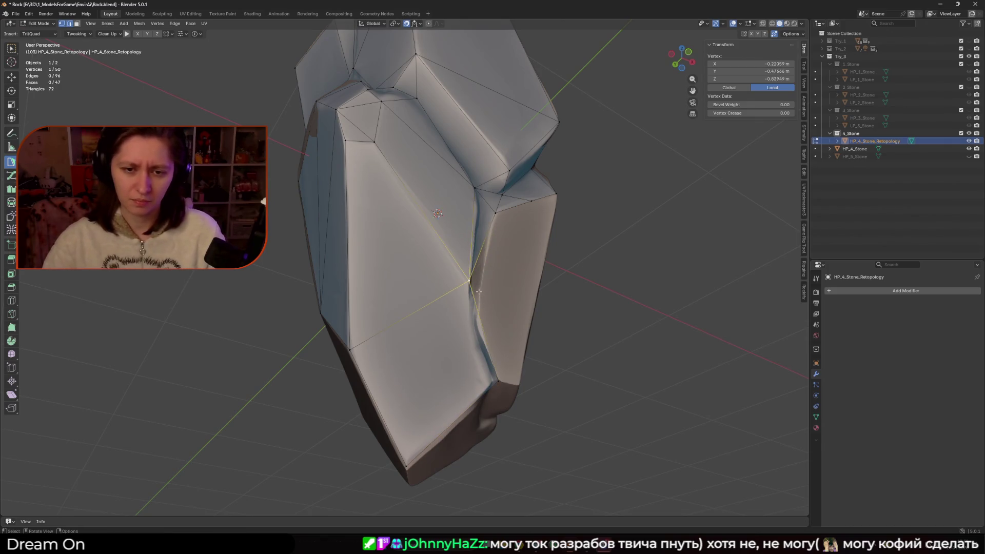
left_click(484, 272, "ctrl")
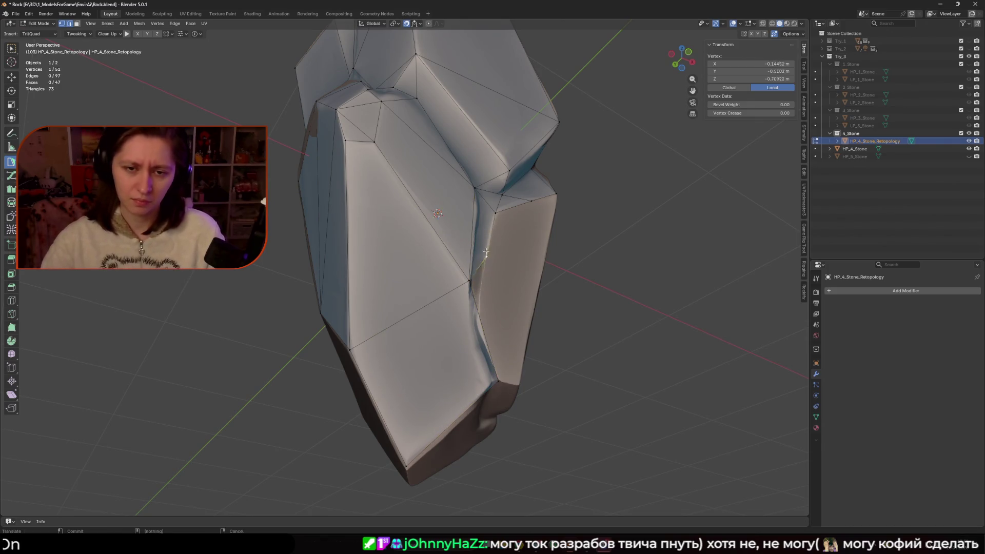
mouse_move(482, 265)
middle_mouse_down()
mouse_move(473, 252)
mouse_move(480, 288)
middle_mouse_up()
Delete the unwanted face in face mode (X > Faces), then return to vertex mode
key("3")
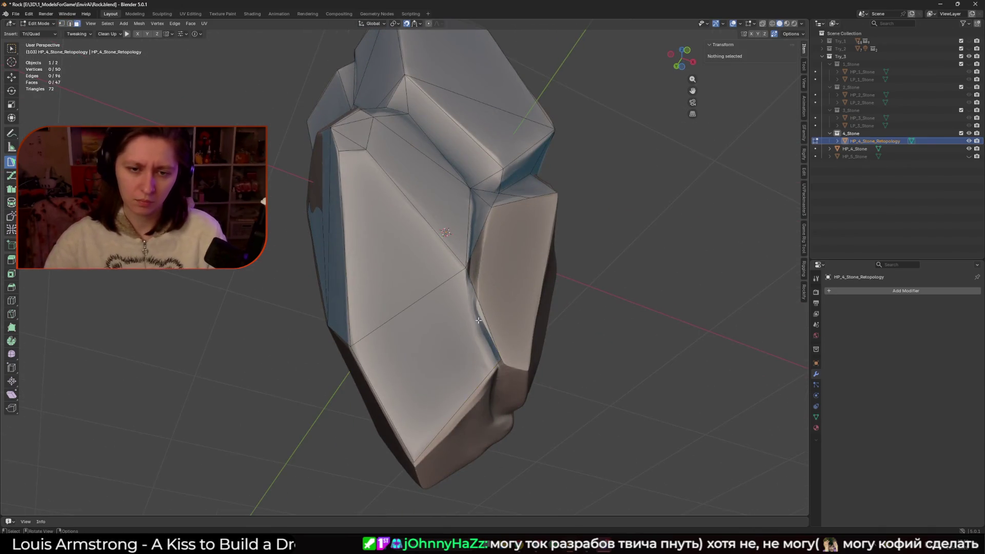
left_click(476, 318)
key("x")
left_click(477, 322)
key("1")
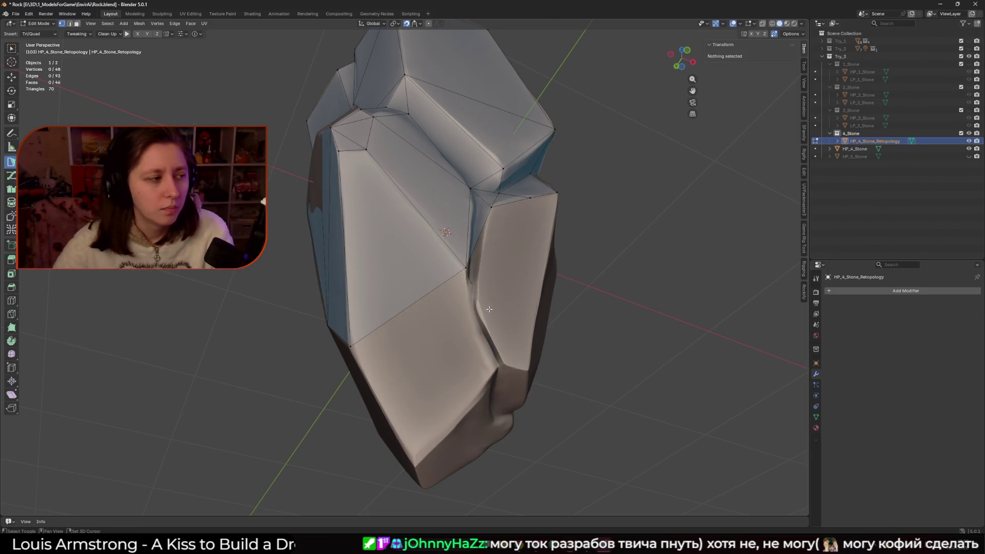
mouse_move(488, 309)
middle_mouse_down()
mouse_move(589, 345)
mouse_move(470, 250)
mouse_move(438, 205)
middle_mouse_up()
mouse_move(439, 206)
left_mouse_down("ctrl")
mouse_move(434, 196)
mouse_move(408, 289)
left_mouse_up("ctrl")
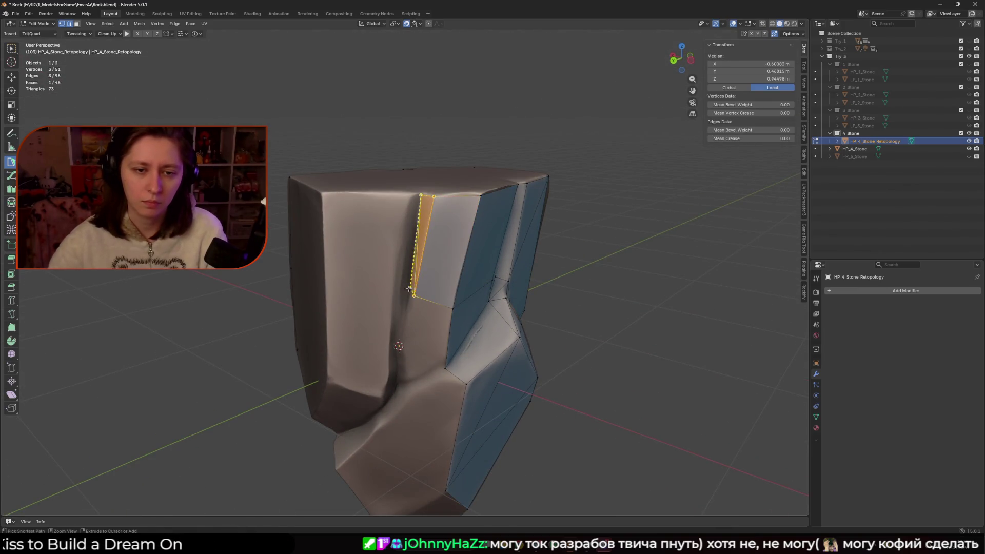
Add a face strip and a triangle near the top on the stone's side
left_click(388, 297, "ctrl")
left_click(326, 198, "ctrl")
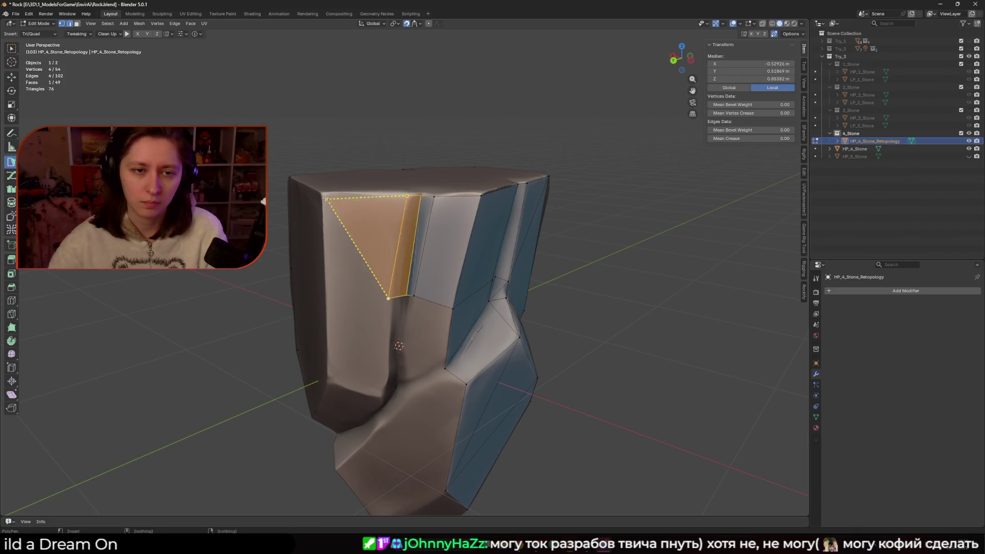
mouse_move(328, 202)
middle_mouse_down()
mouse_move(390, 282)
mouse_move(384, 255)
mouse_move(318, 298)
middle_mouse_up()
left_click(393, 286, "ctrl")
left_click(393, 290, "ctrl")
mouse_move(385, 260)
middle_mouse_down()
mouse_move(421, 247)
mouse_move(438, 313)
mouse_move(423, 334)
mouse_move(413, 291)
middle_mouse_up()
Add triangle and quad faces across the upper front, bringing the mesh to 54 faces
left_click(439, 314, "ctrl")
left_click(436, 323, "ctrl")
left_click(413, 291)
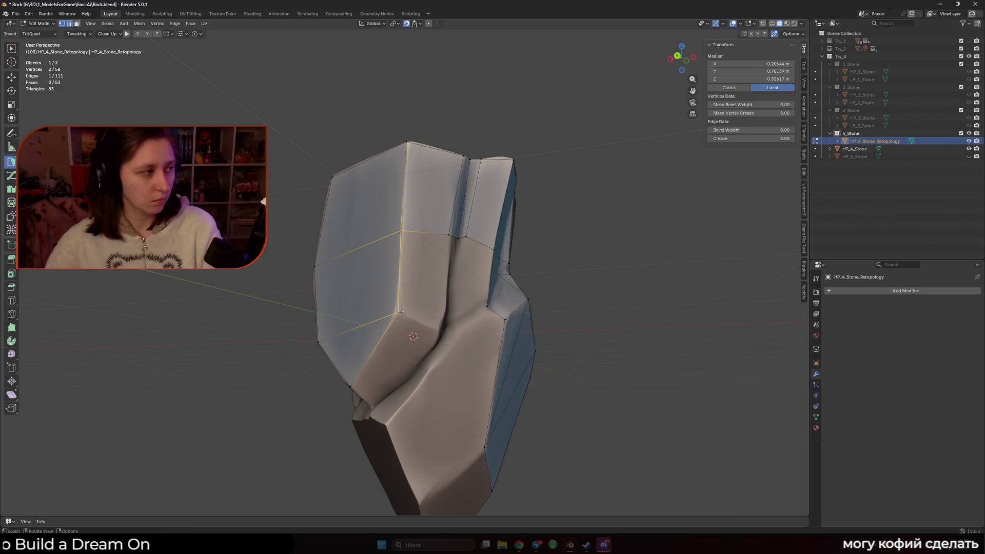
left_click_drag(400, 311, 396, 311)
middle_click_drag(396, 311, 397, 241)
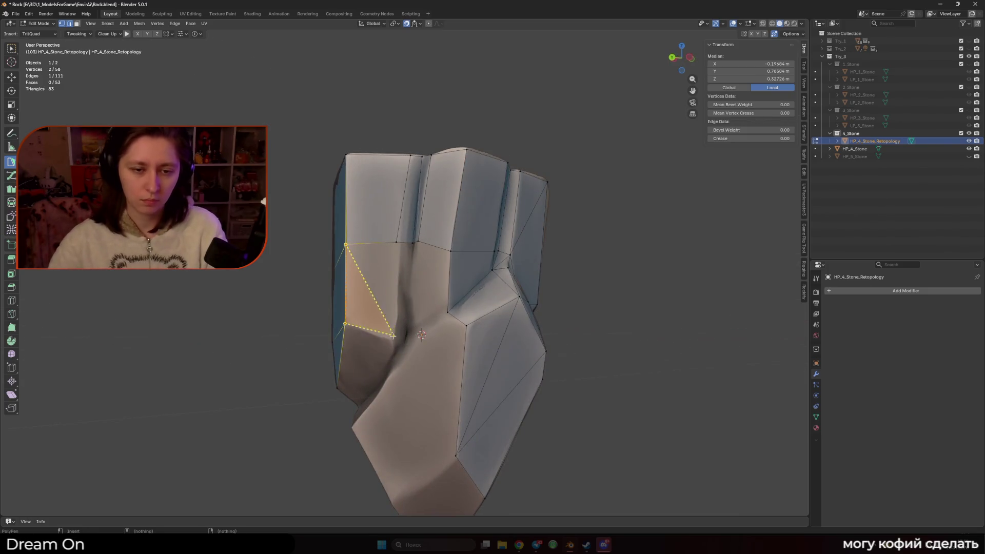
left_click(397, 242)
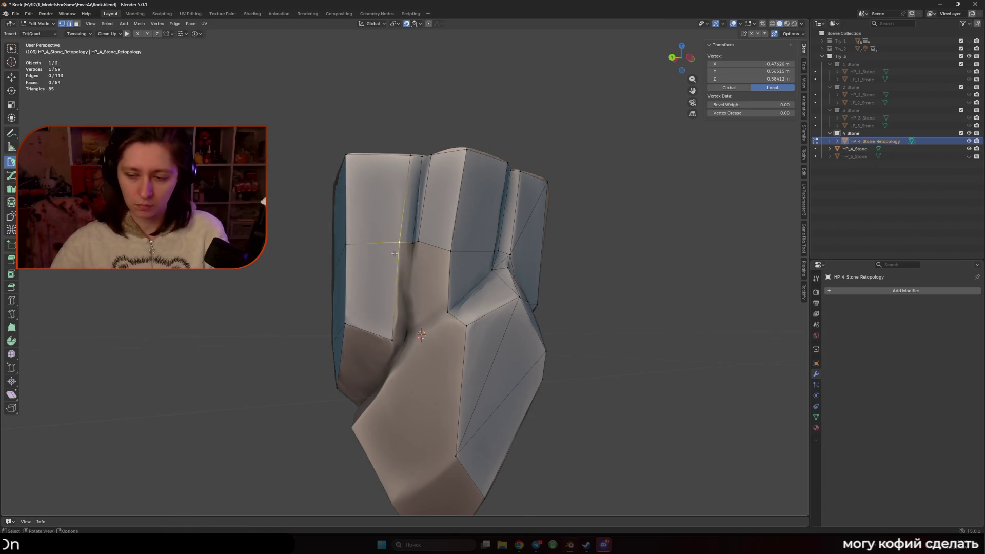
left_click(391, 308, "shift")
middle_click_drag(391, 308, 422, 288)
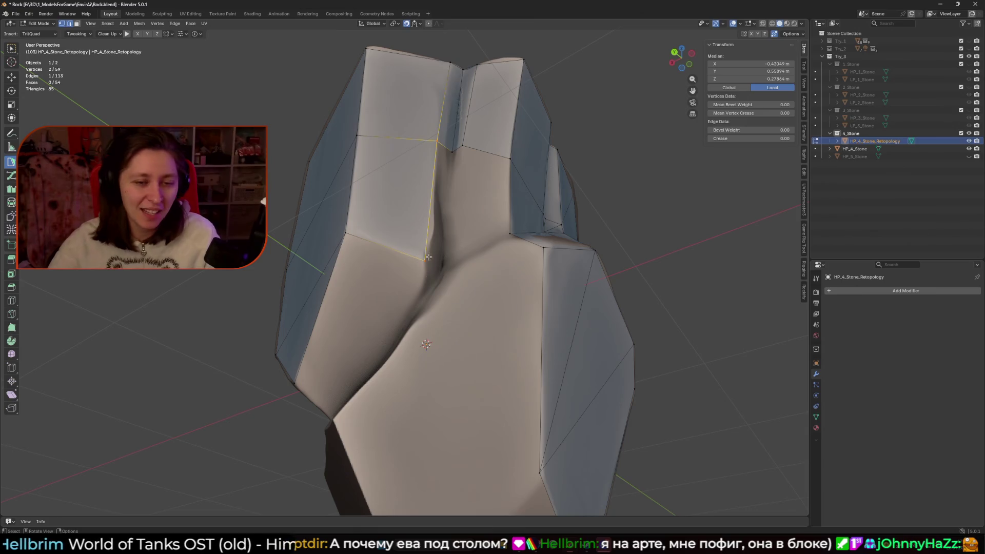
mouse_move(439, 242)
middle_mouse_down()
mouse_move(426, 246)
mouse_move(459, 264)
mouse_move(499, 246)
mouse_move(446, 250)
middle_mouse_up()
Add faces along the front crease and lower a triangle's corner vertex
left_click(459, 264)
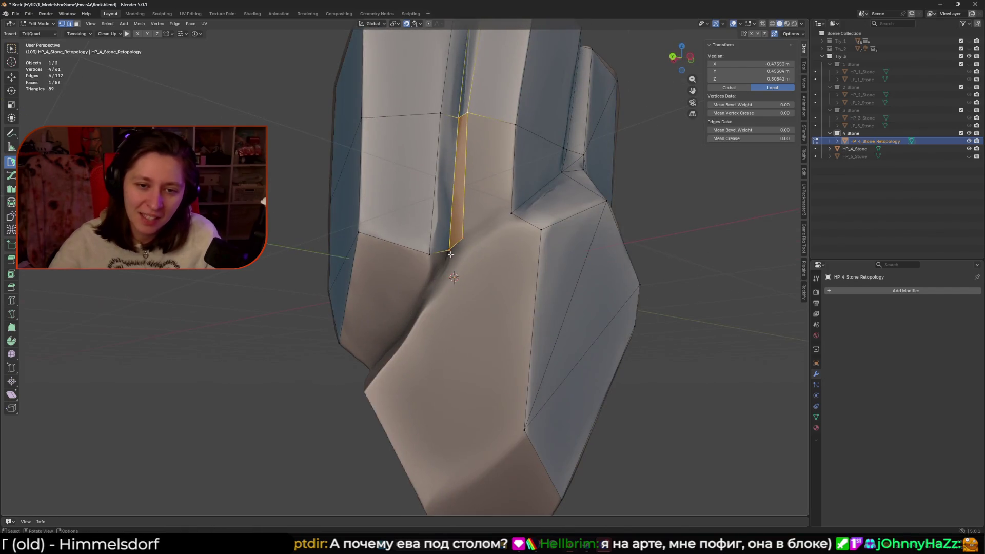
left_click(448, 247)
left_click(438, 251)
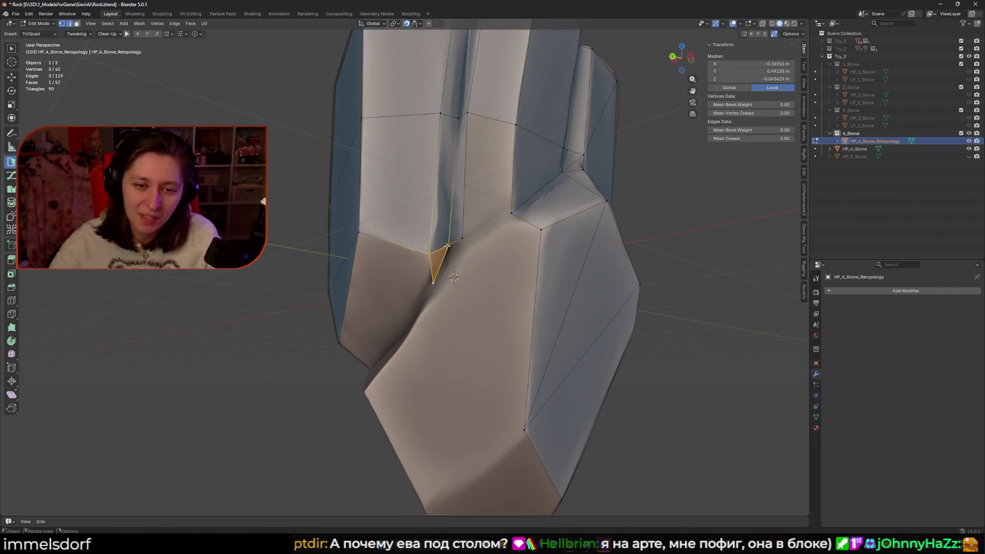
left_click_drag(446, 246, 448, 255)
left_click(465, 240)
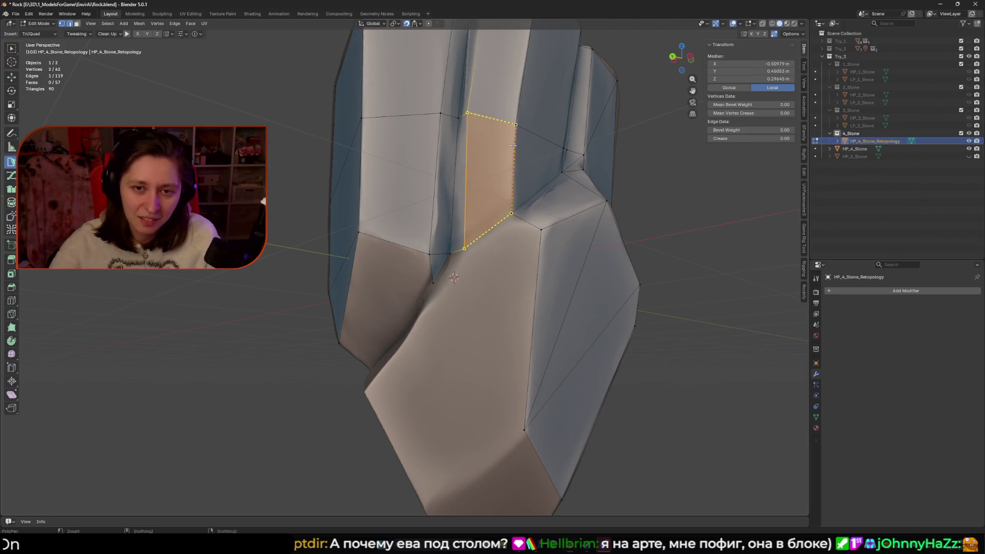
mouse_move(485, 213)
middle_mouse_down()
mouse_move(480, 245)
mouse_move(442, 256)
mouse_move(403, 312)
middle_mouse_up()
Move a vertex down-left and add a triangle face on the lower front
left_click_drag(403, 313, 371, 324)
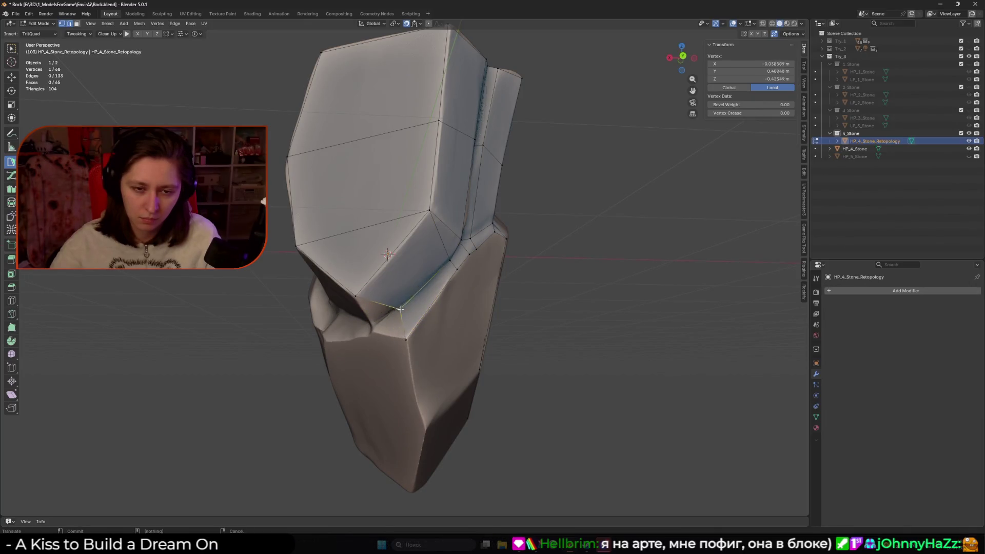
left_click(376, 321)
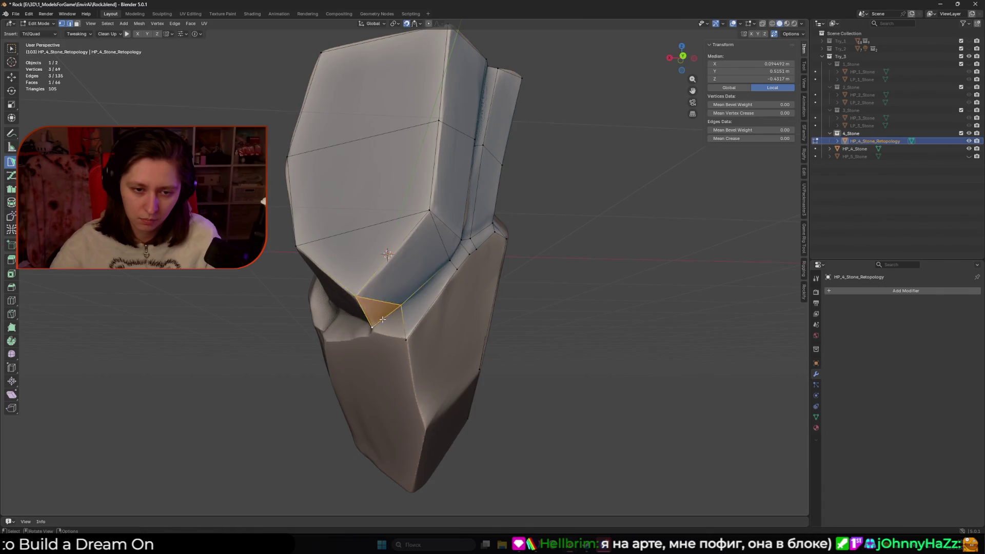
middle_click_drag(383, 319, 405, 344)
left_click(382, 360)
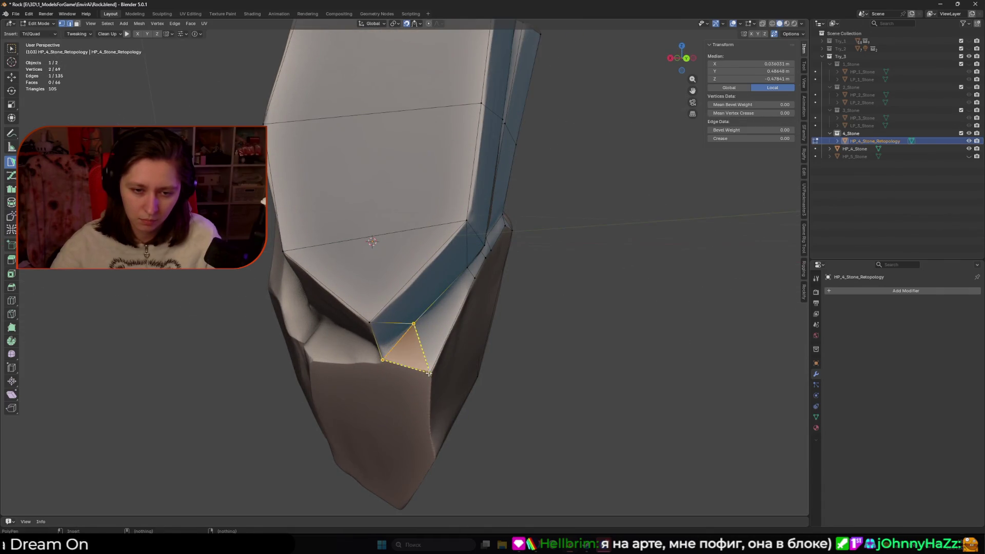
left_click(428, 372)
scroll(410, 307, "down", 5)
mouse_move(410, 308)
middle_mouse_down()
mouse_move(409, 286)
mouse_move(357, 210)
middle_mouse_up()
Add new triangle faces and fill one between an edge and a nearby vertex
left_click(365, 282, "ctrl")
left_click(395, 285)
left_click(380, 248)
mouse_move(381, 248)
middle_mouse_down()
mouse_move(354, 236)
mouse_move(371, 298)
middle_mouse_up()
left_click(323, 224, "ctrl")
left_click(350, 261)
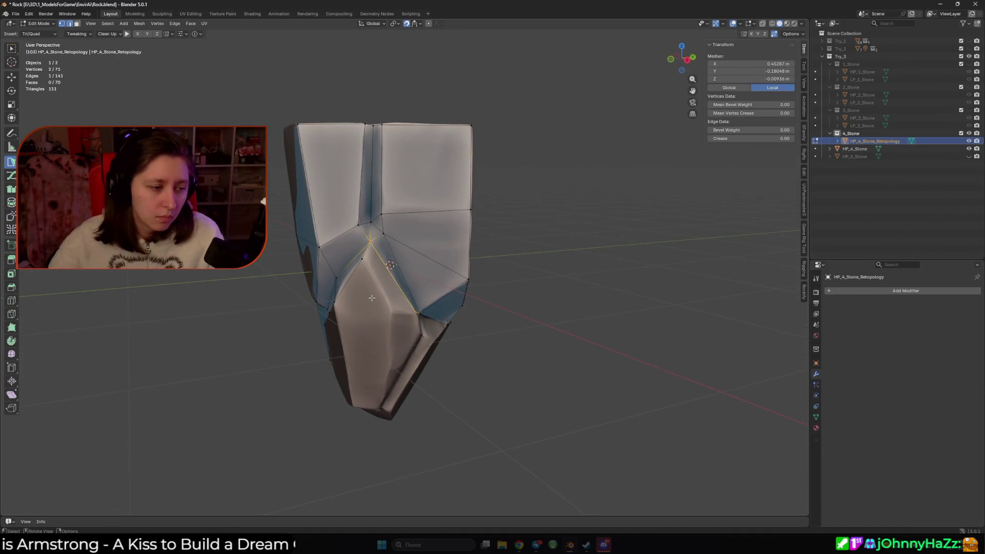
left_click(394, 288, "ctrl")
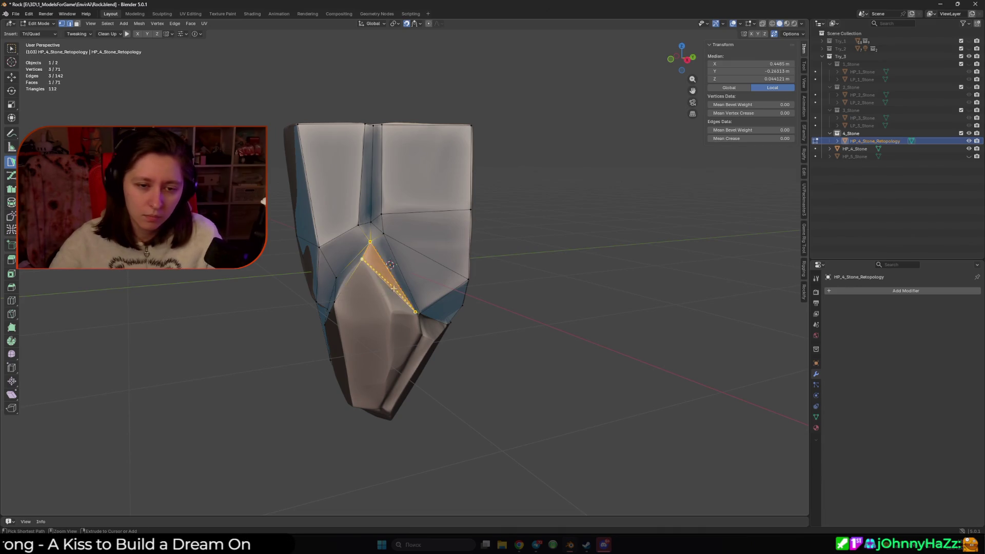
Extend edges into faces on the lower side and dissolve a stray vertex, reaching 74 faces
left_click(398, 305, "ctrl")
middle_click_drag(398, 305, 357, 303)
left_click(365, 331, "ctrl")
left_click(377, 339, "ctrl")
middle_click_drag(377, 338, 400, 285)
left_click(396, 282, "shift")
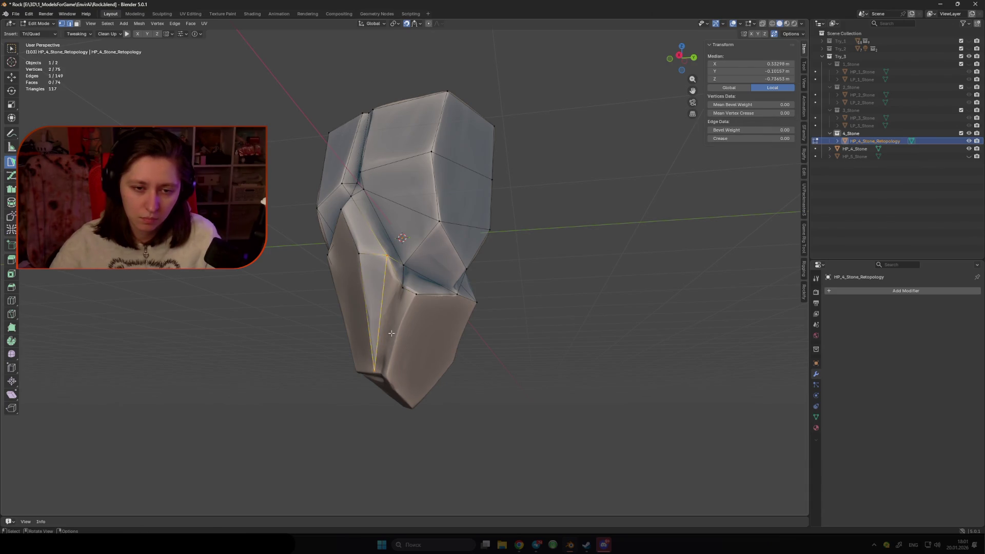
Fill a triangle and add a triangle and quad below the front, placing the bottom vertex
left_click(402, 287, "ctrl")
left_click(384, 367)
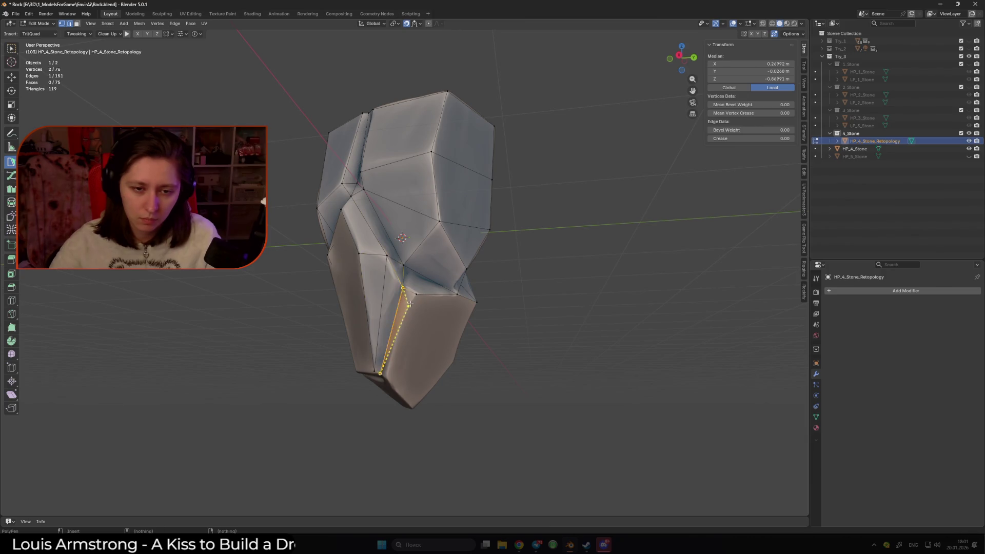
mouse_move(381, 365)
middle_mouse_down()
mouse_move(400, 288)
mouse_move(398, 241)
middle_mouse_up()
left_click(393, 226)
left_click(431, 255, "ctrl")
left_click_drag(400, 372, 404, 376, "ctrl")
mouse_move(404, 376)
middle_mouse_down()
mouse_move(395, 358)
mouse_move(425, 262)
middle_mouse_up()
Undo a bad vertex merge with Ctrl+Z, then add a quad and a triangle on the side
left_click_drag(426, 259, 427, 258)
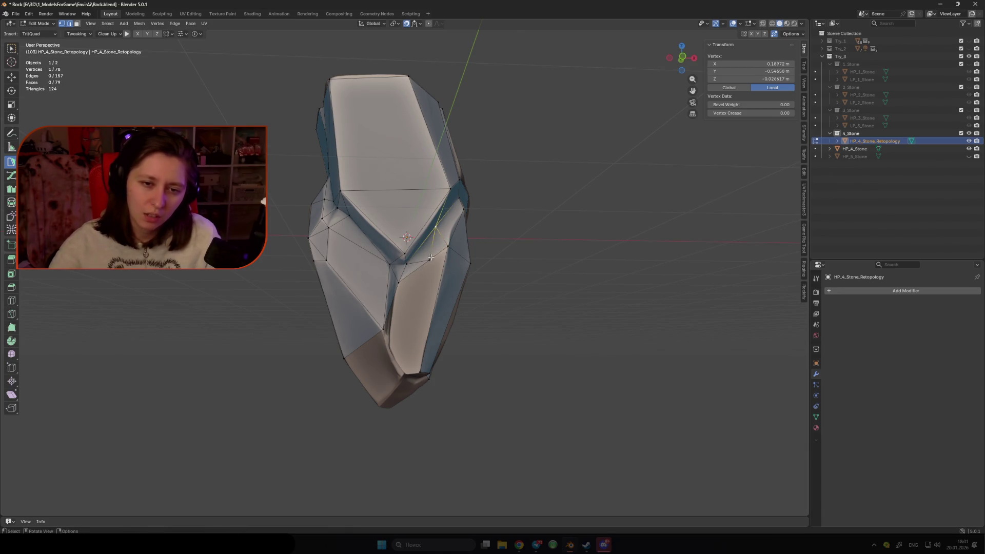
left_click_drag(427, 259, 408, 291)
middle_click_drag(408, 291, 418, 318)
key("ctrl+z")
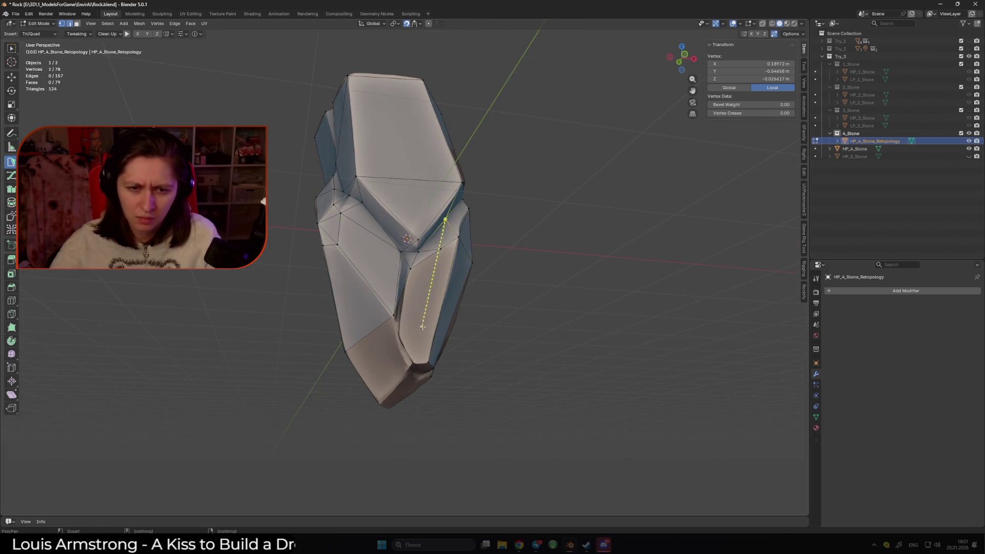
scroll(432, 346, "up", 2)
left_click_drag(445, 241, 447, 211)
left_click(402, 314)
mouse_move(401, 316)
middle_mouse_down()
mouse_move(415, 310)
mouse_move(363, 308)
middle_mouse_up()
left_click(403, 305)
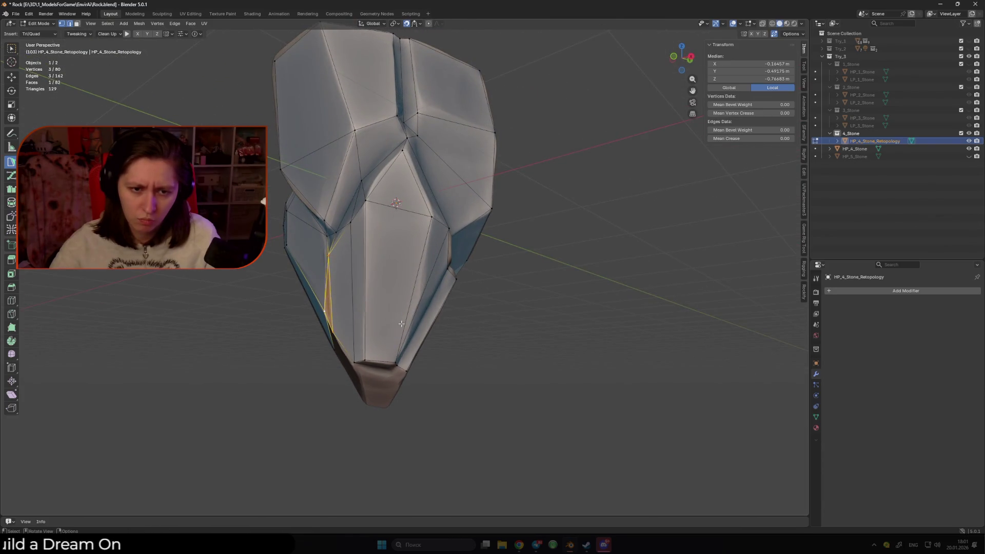
Fill a new triangle face on the stone's lower part and reposition a vertex
scroll(440, 341, "down", 6)
scroll(425, 315, "up", 2)
mouse_move(446, 341)
middle_mouse_down()
mouse_move(425, 314)
mouse_move(418, 253)
middle_mouse_up()
scroll(425, 315, "up", 3)
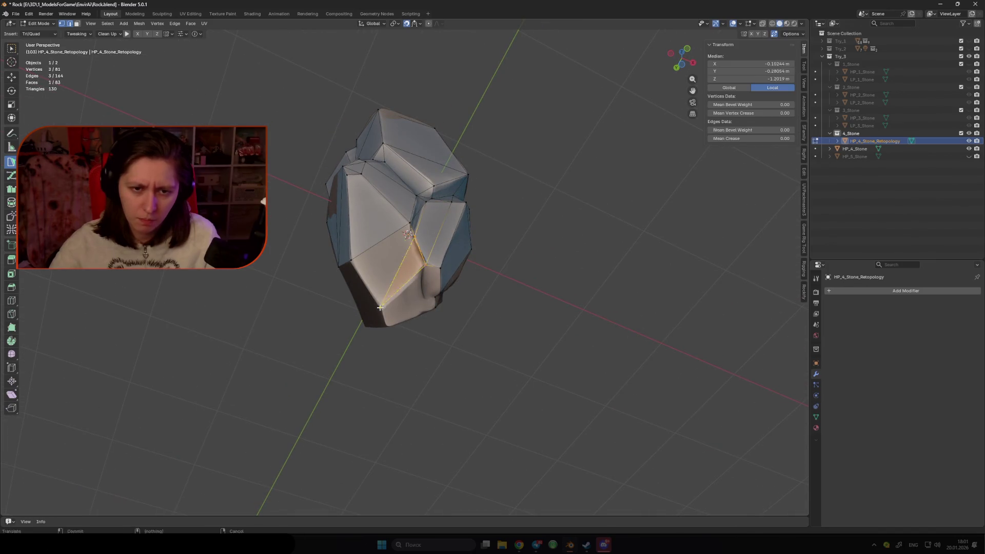
left_click(375, 273)
middle_click_drag(375, 277, 374, 312)
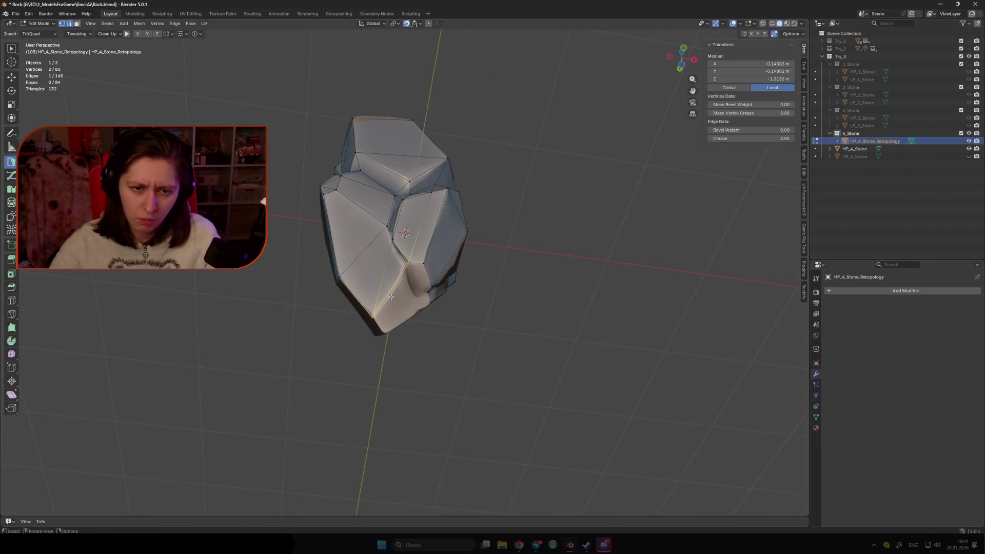
left_click_drag(375, 316, 375, 317)
Fill a face, split an edge with a vertex slid left, and extend a face from it
left_click(393, 239)
middle_click_drag(393, 239, 416, 242)
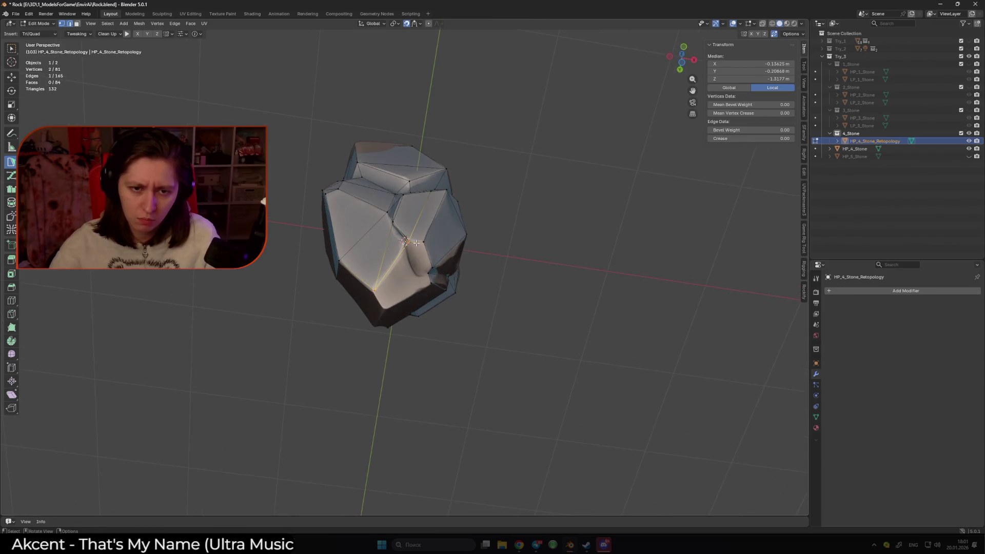
left_click(428, 270, "ctrl")
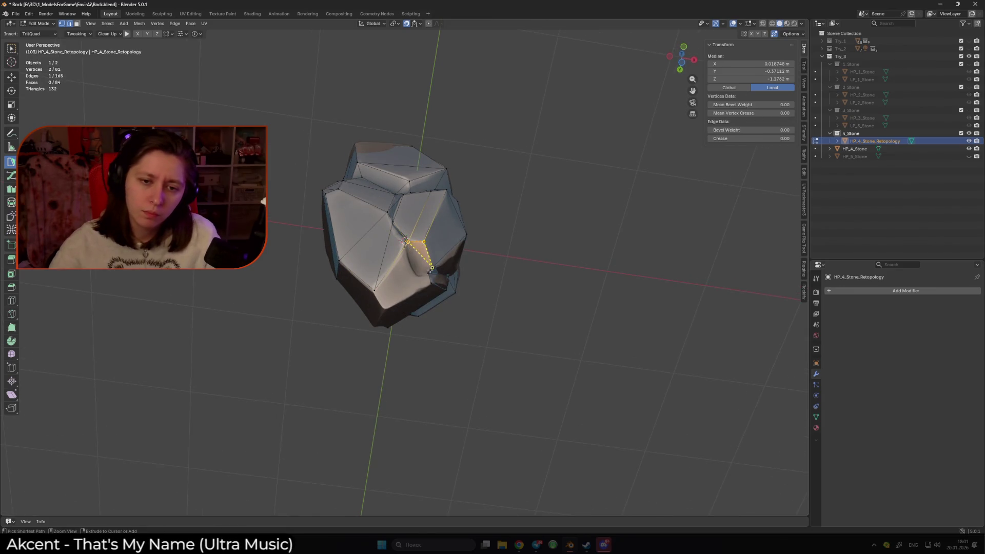
scroll(428, 270, "up", 2)
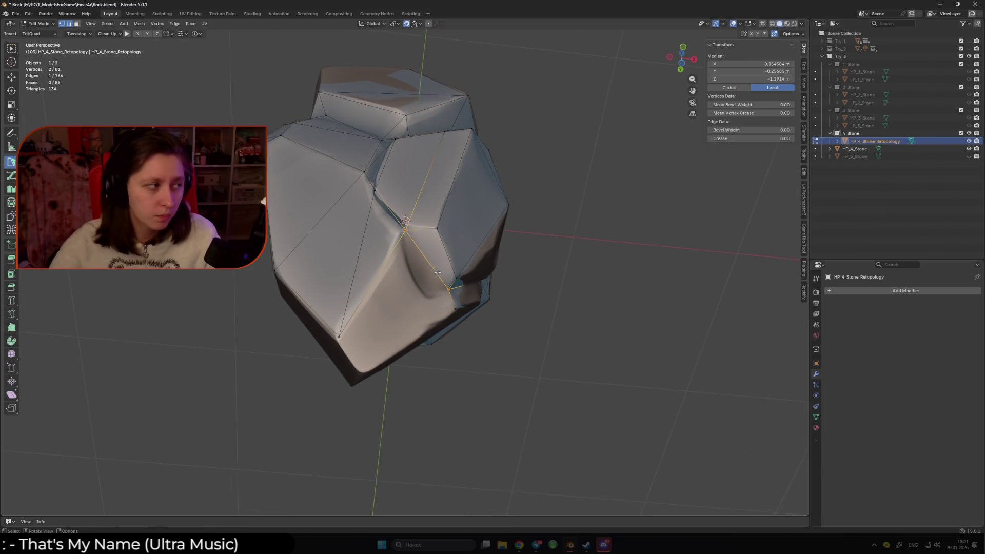
left_click(432, 265, "ctrl")
left_click_drag(432, 265, 410, 265)
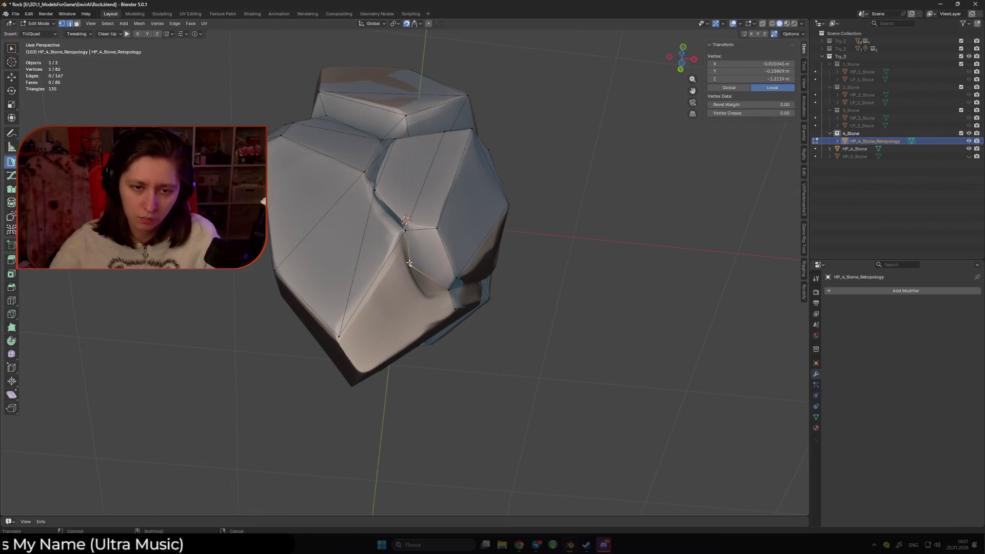
left_click(437, 279, "ctrl")
Insert a vertex on a neighbouring edge, close a face, and merge a vertex into its neighbour
left_click(434, 279, "ctrl")
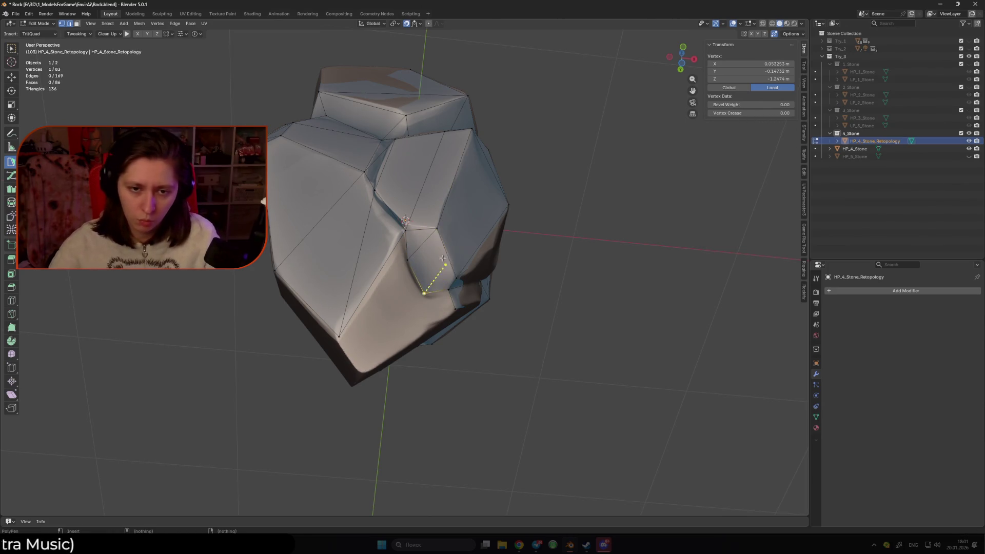
left_click(437, 230, "ctrl")
middle_click_drag(437, 229, 384, 331)
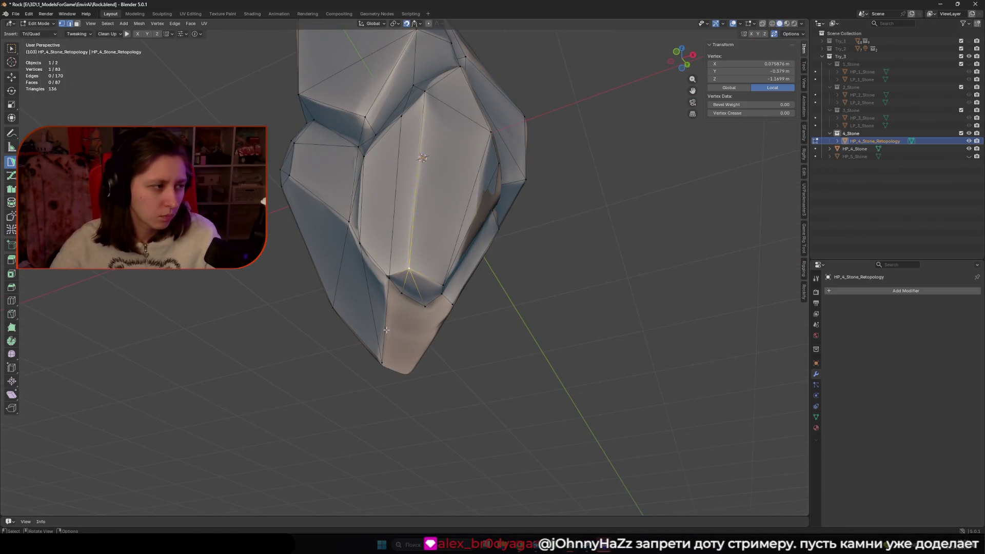
left_click_drag(426, 307, 420, 303)
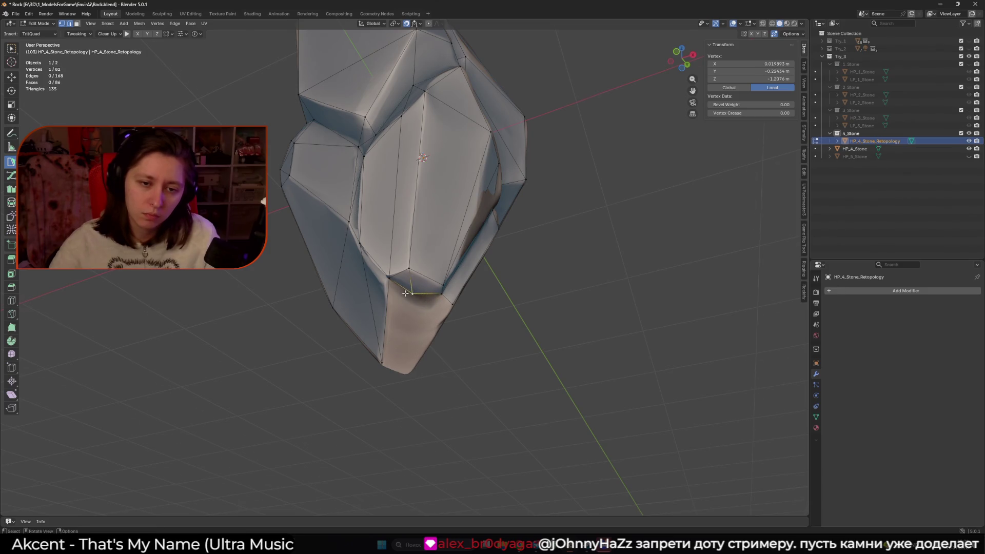
middle_click_drag(404, 294, 434, 270)
left_click_drag(433, 269, 436, 273)
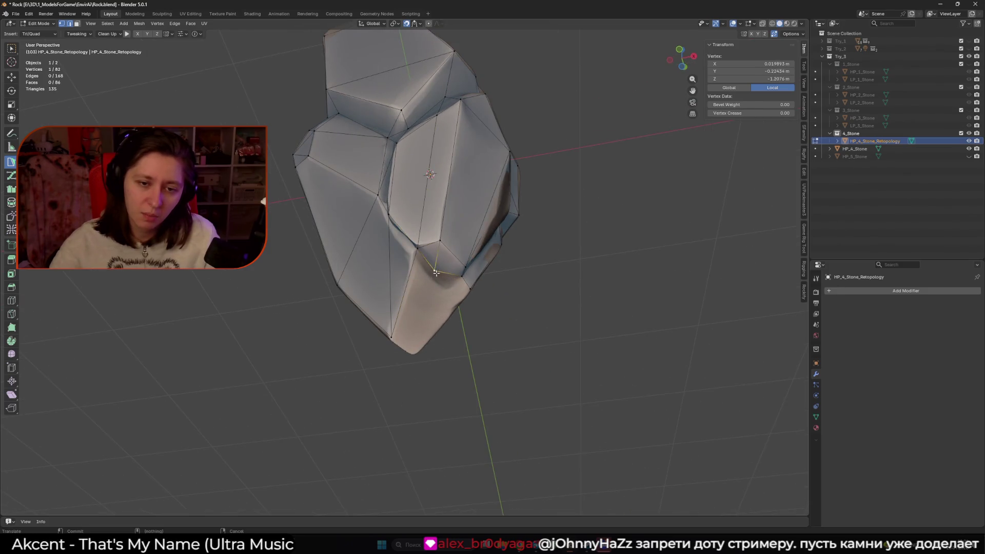
Add a vertex and face at the lower edge and select a lower-ridge vertex pair
left_click(431, 303, "ctrl")
mouse_move(431, 303)
middle_mouse_down()
mouse_move(416, 288)
mouse_move(442, 283)
mouse_move(432, 287)
middle_mouse_up()
left_click(433, 287)
left_click(419, 290, "shift")
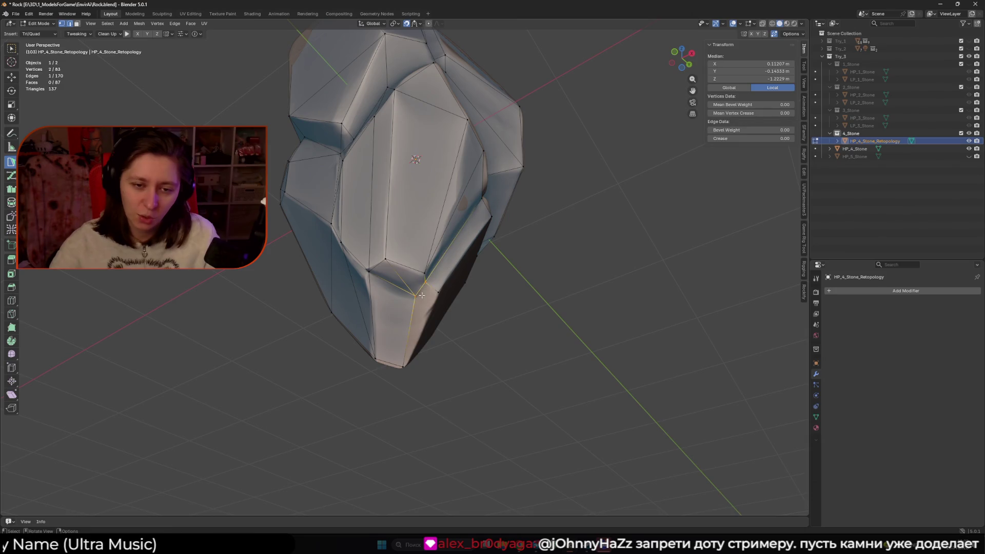
middle_click_drag(438, 293, 405, 285)
left_click(421, 287)
left_click(403, 285, "shift")
Add faces off the lower edges down to the tip, reaching 91 faces and 84 vertices
left_click(398, 372)
mouse_move(398, 371)
middle_mouse_down()
mouse_move(557, 380)
mouse_move(420, 305)
mouse_move(422, 282)
middle_mouse_up()
left_click(418, 303)
left_click(475, 327, "ctrl")
left_click(426, 288, "ctrl")
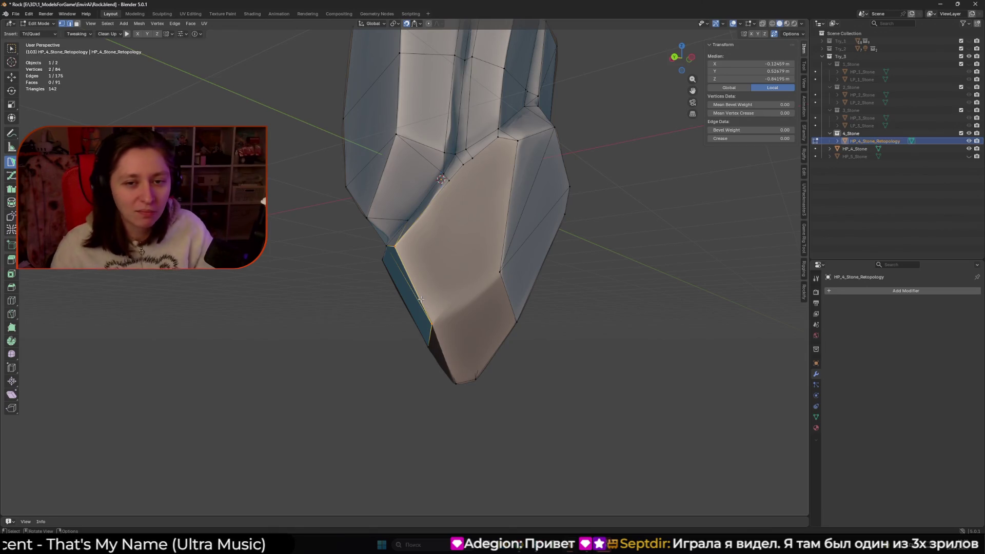
Reposition vertices onto the stone and close new quad faces around its underside
middle_click_drag(479, 247, 503, 221)
scroll(503, 222, "up", 3)
left_click_drag(487, 191, 495, 184)
middle_click_drag(495, 184, 467, 231)
left_click(464, 288)
left_click(463, 288)
middle_click_drag(463, 289, 457, 237)
Build more triangle faces around the stone's rim, bringing the mesh to 101 faces and 83 vertices
left_click_drag(425, 215, 422, 219)
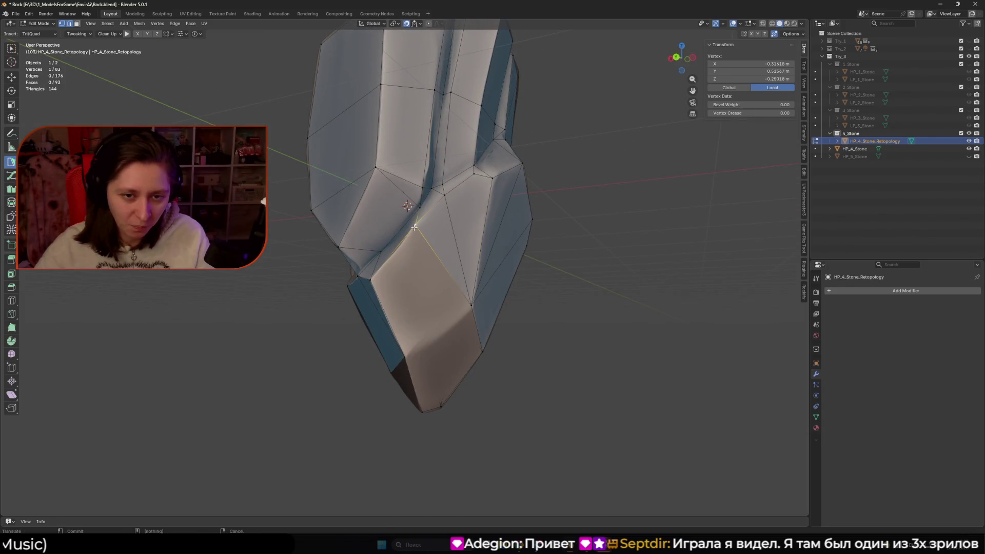
mouse_move(421, 208)
middle_mouse_down()
mouse_move(441, 200)
mouse_move(388, 254)
middle_mouse_up()
left_click_drag(383, 259, 378, 267)
middle_click_drag(378, 267, 410, 287)
middle_click_drag(446, 348, 424, 231)
left_click(426, 236)
mouse_move(451, 301)
middle_mouse_down()
mouse_move(416, 262)
mouse_move(511, 294)
mouse_move(554, 329)
mouse_move(540, 266)
mouse_move(511, 327)
mouse_move(492, 307)
mouse_move(455, 352)
mouse_move(469, 229)
mouse_move(414, 247)
mouse_move(431, 329)
middle_mouse_up()
left_click(417, 261)
left_click(512, 294)
scroll(460, 288, "down", 3)
scroll(511, 326, "up", 4)
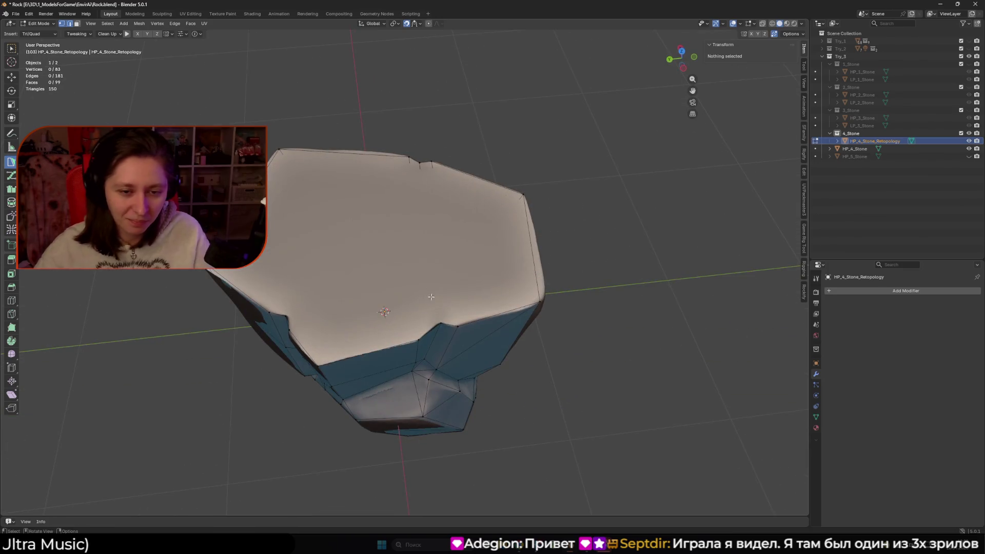
Select an edge on the stone's top rim and switch to the Steam window
left_click(431, 329)
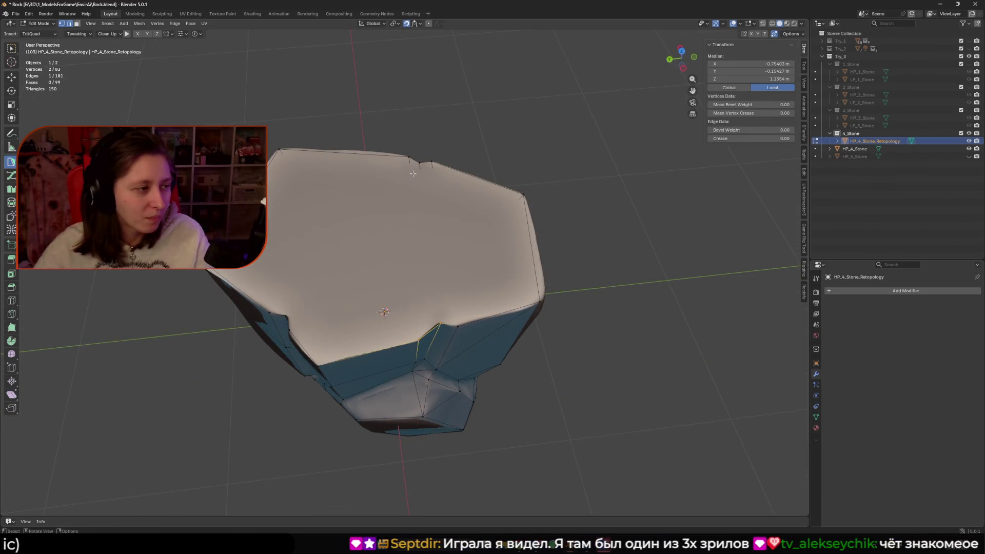
middle_click_drag(412, 173, 412, 198, "shift")
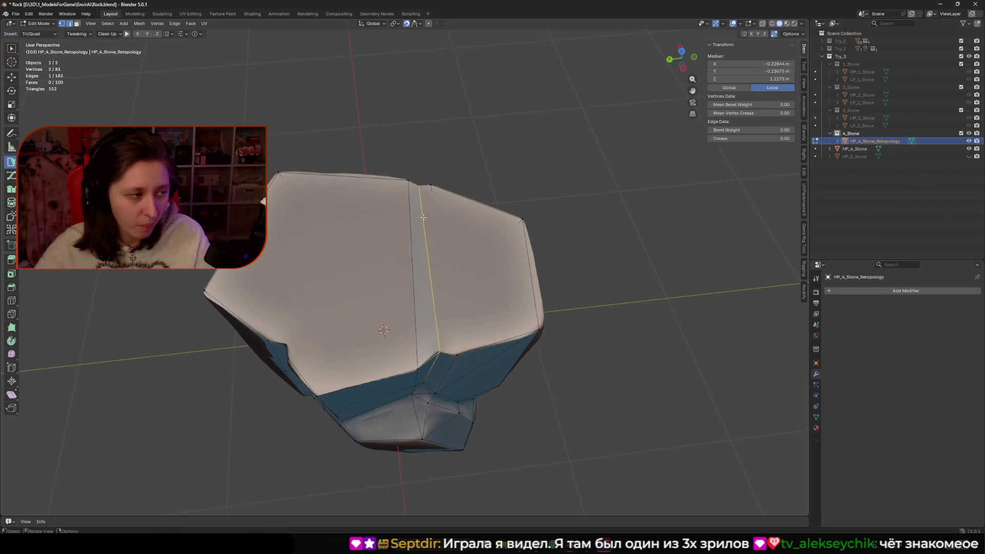
left_click(600, 497)
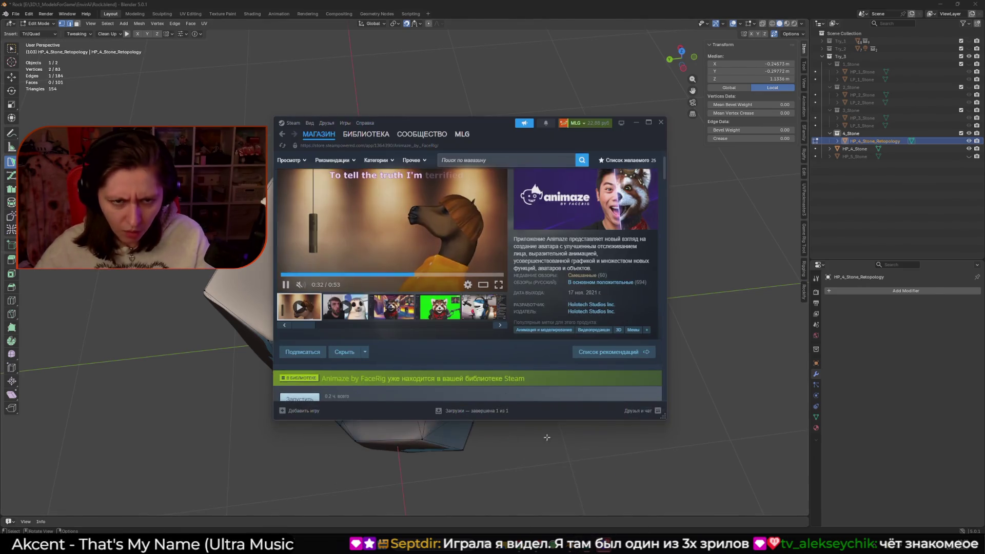
Go from the Steam library to the Stellaris store page and watch its trailer fullscreen
left_click(365, 145)
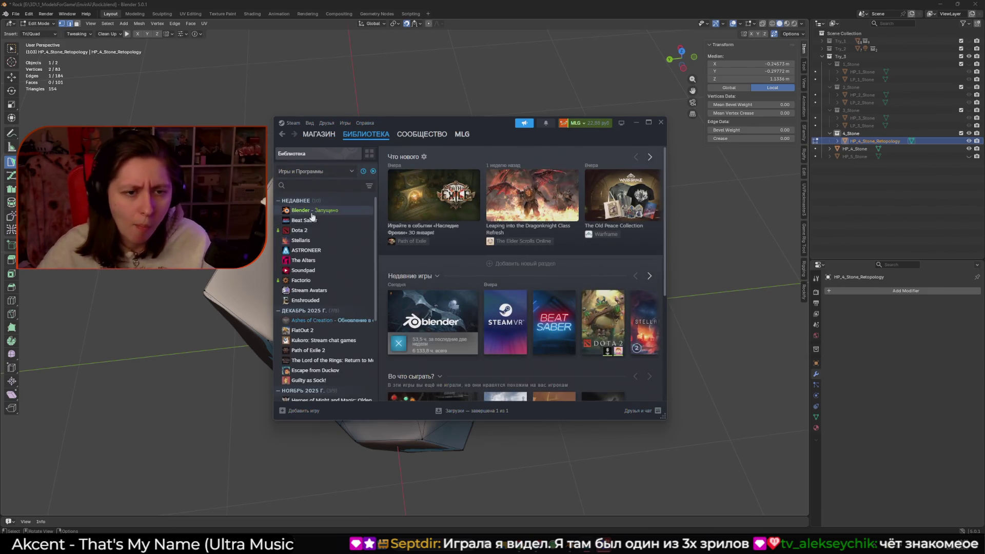
left_click(303, 240)
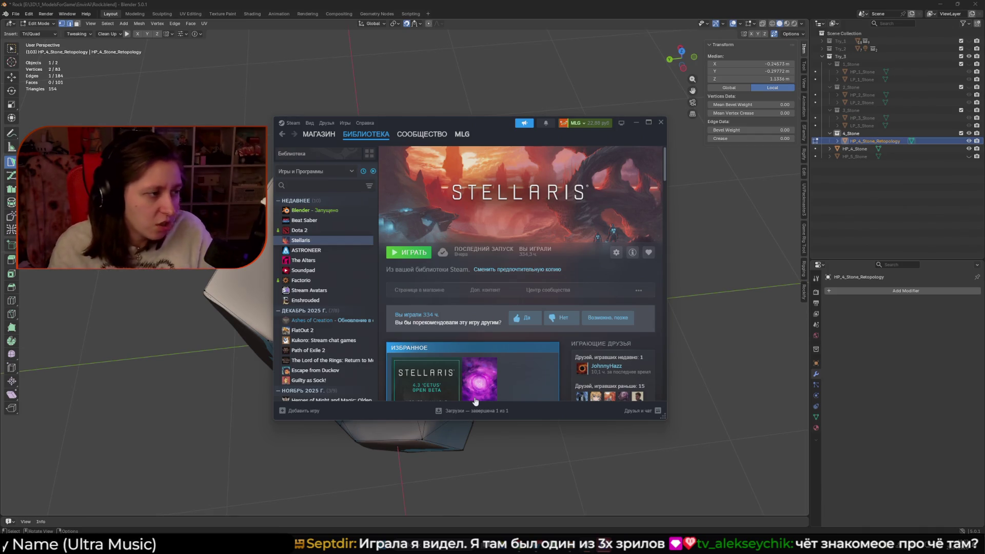
left_click(485, 379)
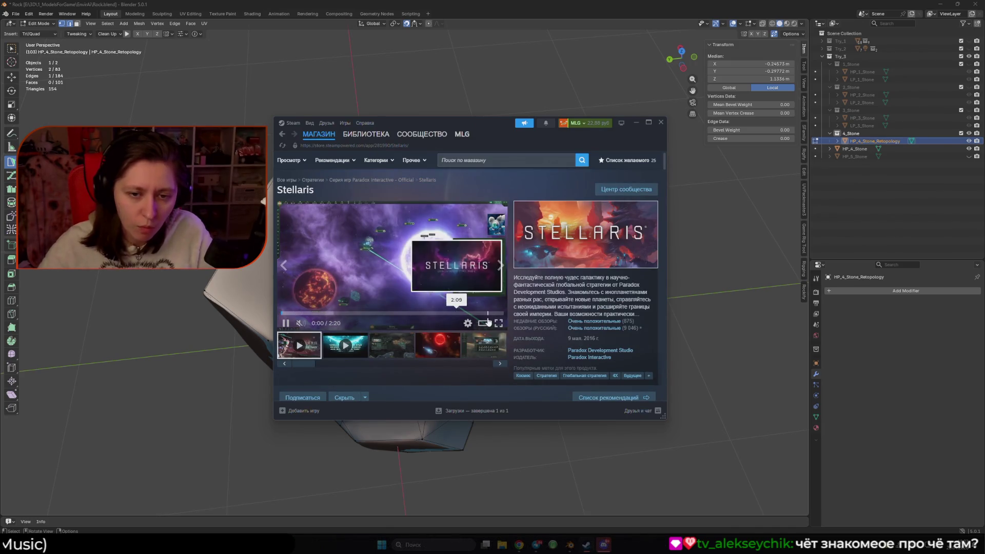
left_click(498, 323)
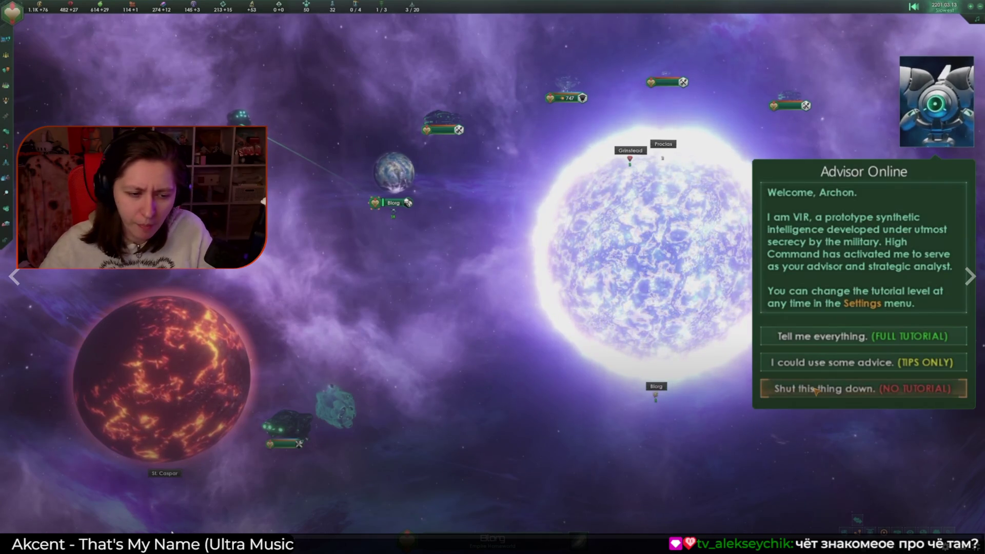
left_click(172, 533)
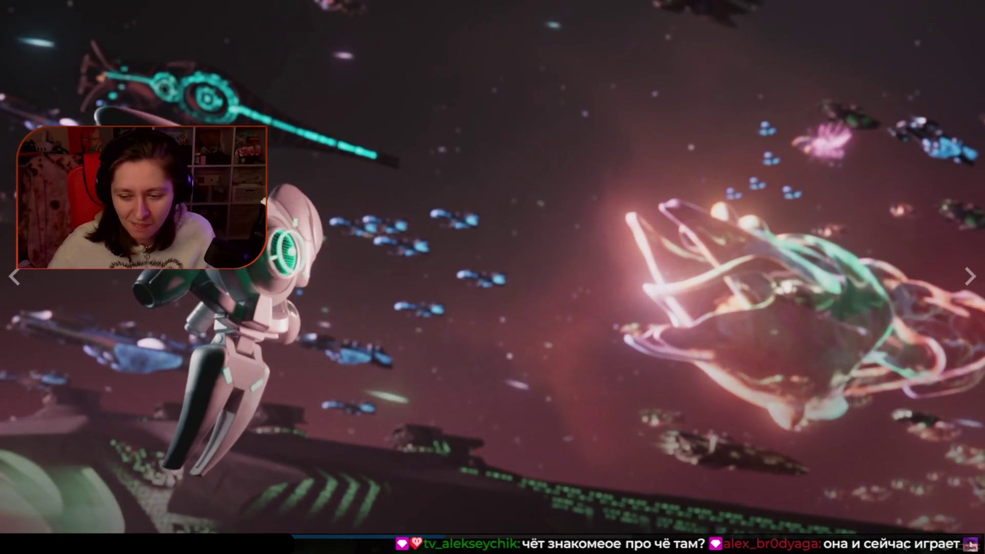
key("Escape")
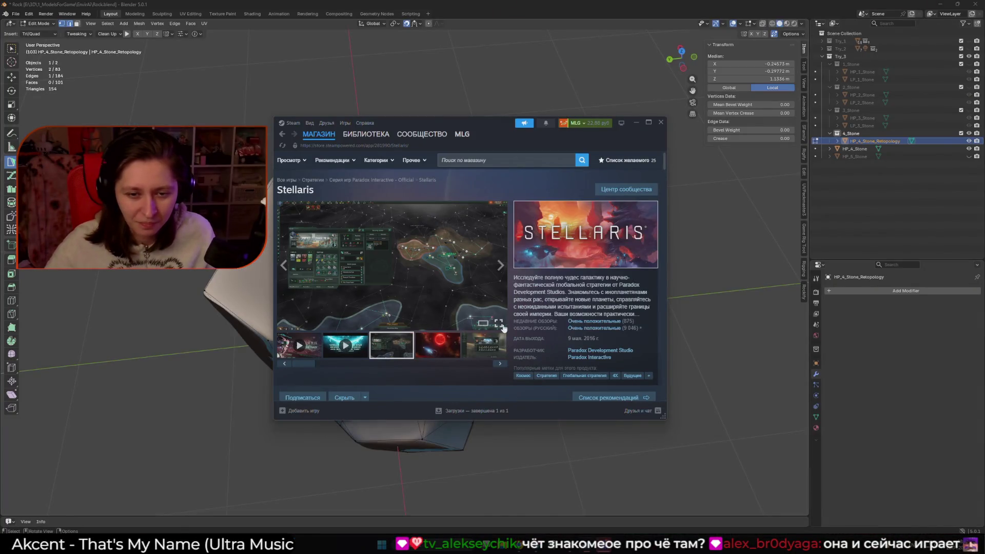
Browse the Stellaris screenshots fullscreen, return to its library page, and minimise Steam
left_click(499, 324)
left_click(968, 281)
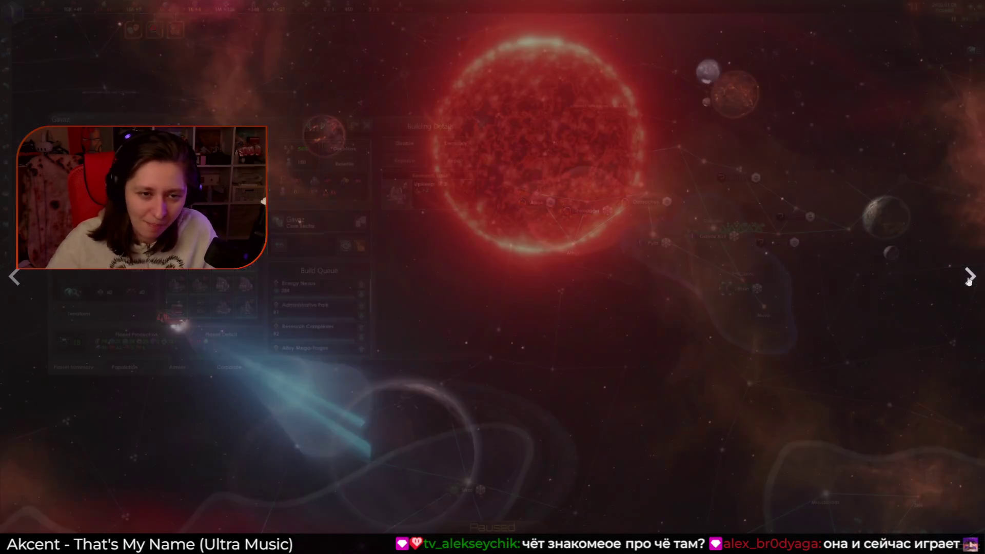
left_click(968, 281)
left_click(968, 281)
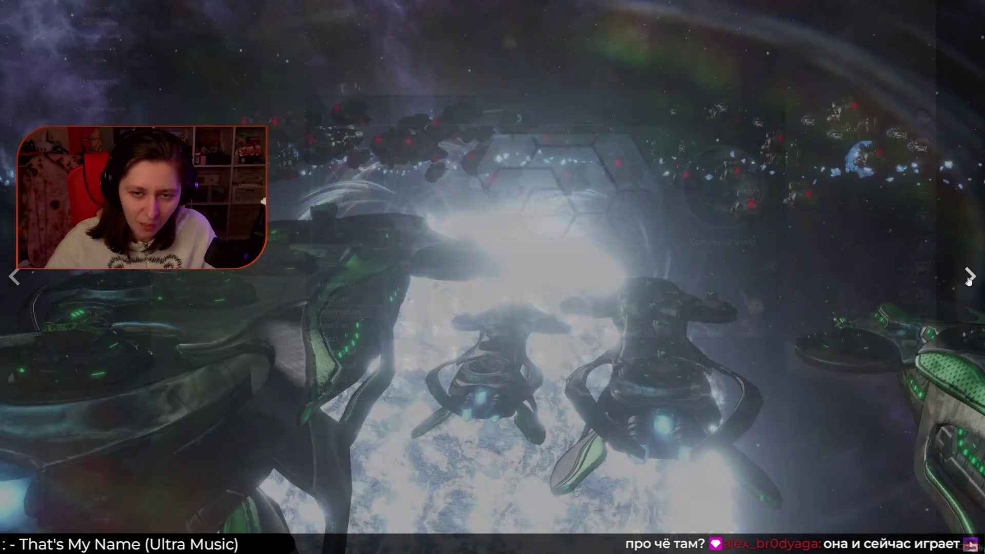
left_click(969, 281)
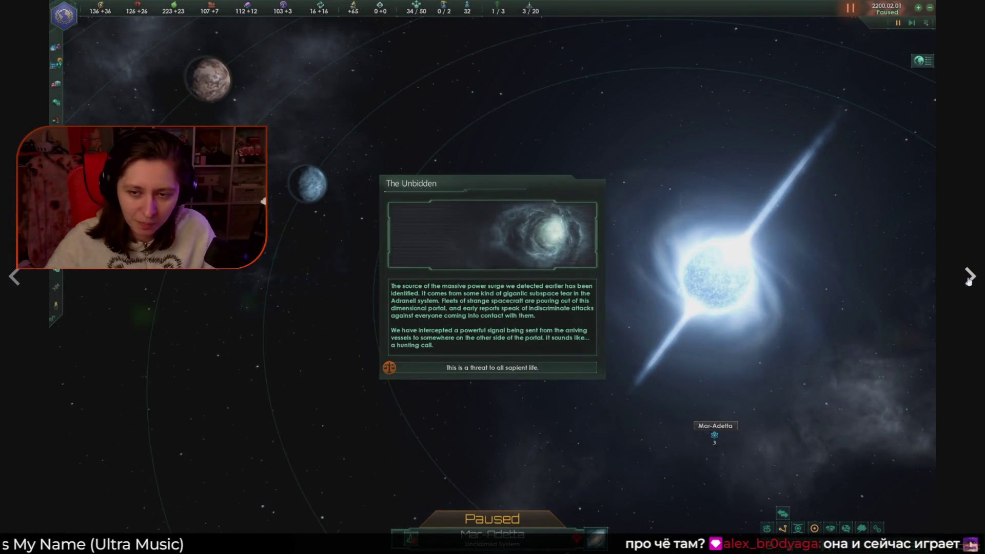
left_click(968, 281)
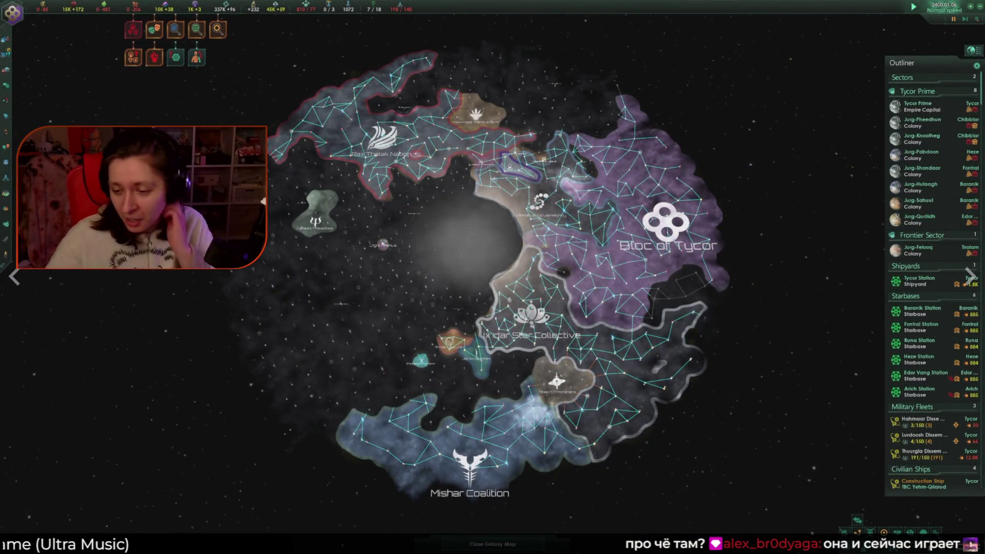
key("Escape")
left_click(357, 134)
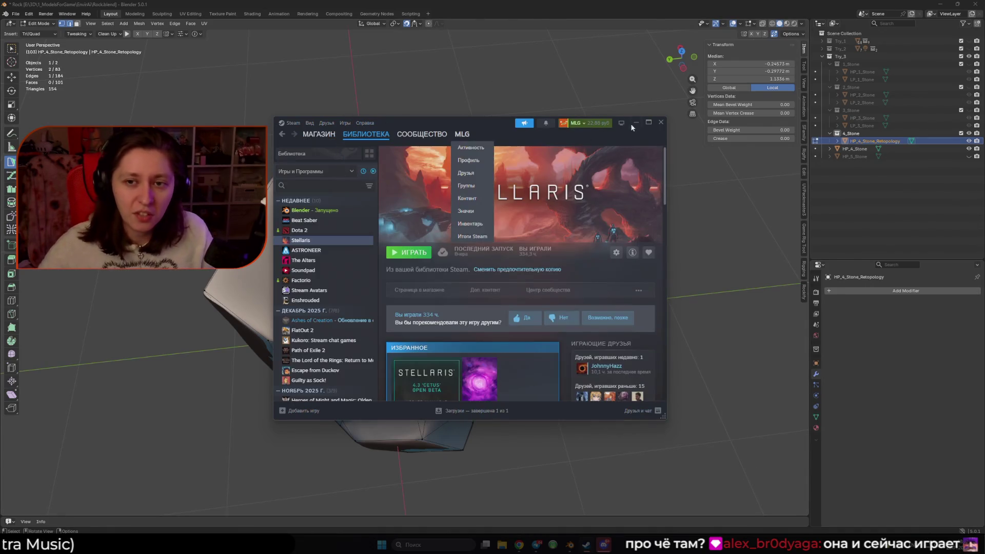
left_click(356, 211)
Fill a new face and reposition vertices on the rock's top to match its surface
middle_click_drag(355, 211, 393, 271)
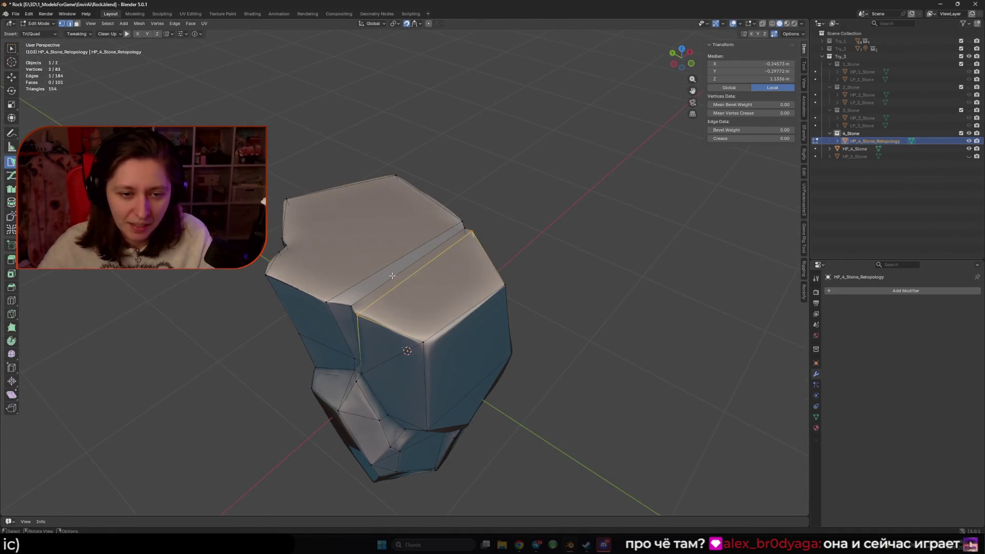
left_click_drag(358, 308, 360, 315)
mouse_move(362, 310)
middle_mouse_down()
mouse_move(390, 287)
mouse_move(497, 308)
mouse_move(431, 340)
middle_mouse_up()
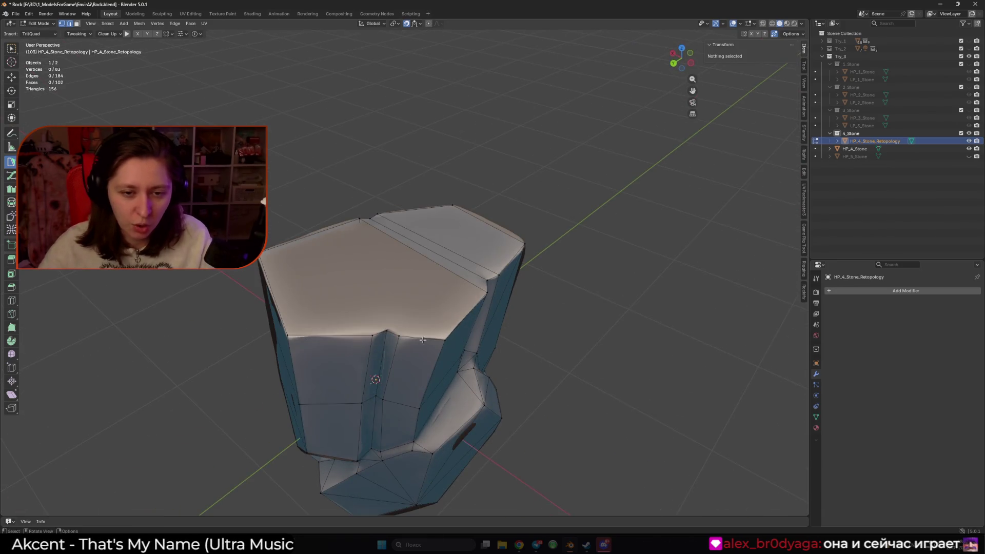
left_click(431, 339)
middle_click_drag(408, 268, 428, 270)
scroll(427, 270, "up", 5)
left_click(489, 254)
middle_click_drag(489, 254, 388, 265)
left_click_drag(369, 256, 369, 258)
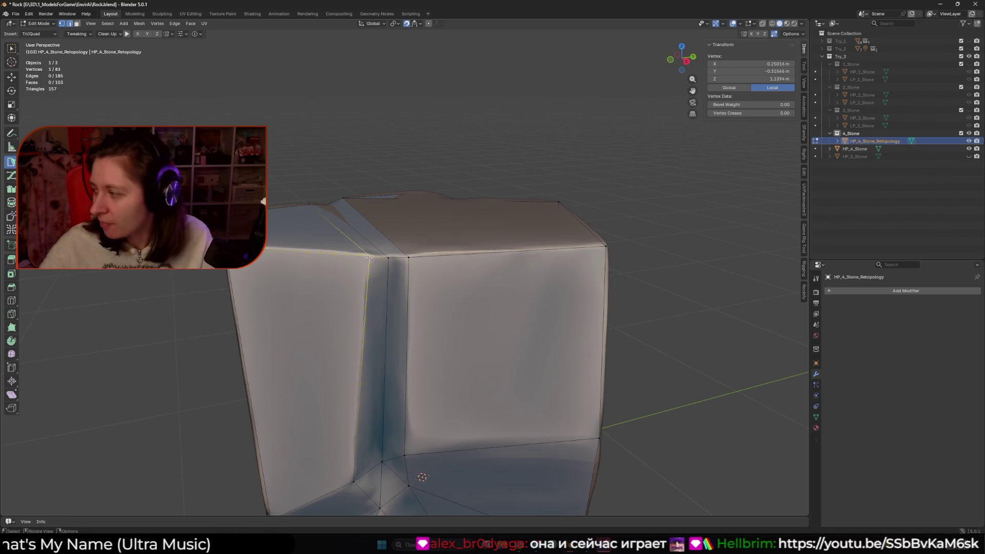
middle_click_drag(369, 258, 427, 256)
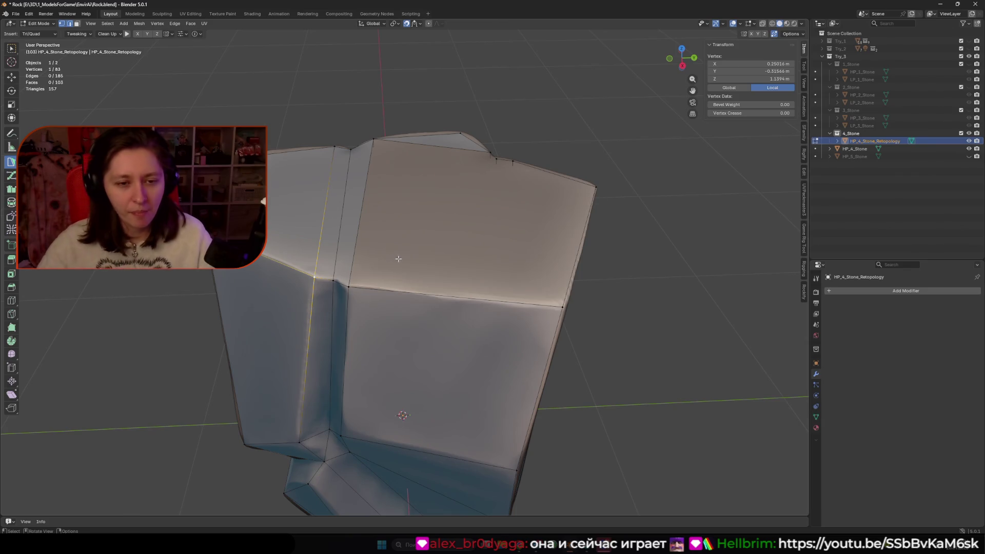
Connect vertices and fill the remaining top faces, reaching 106 faces, then return to Object Mode
left_click(393, 288)
middle_click_drag(393, 288, 365, 262)
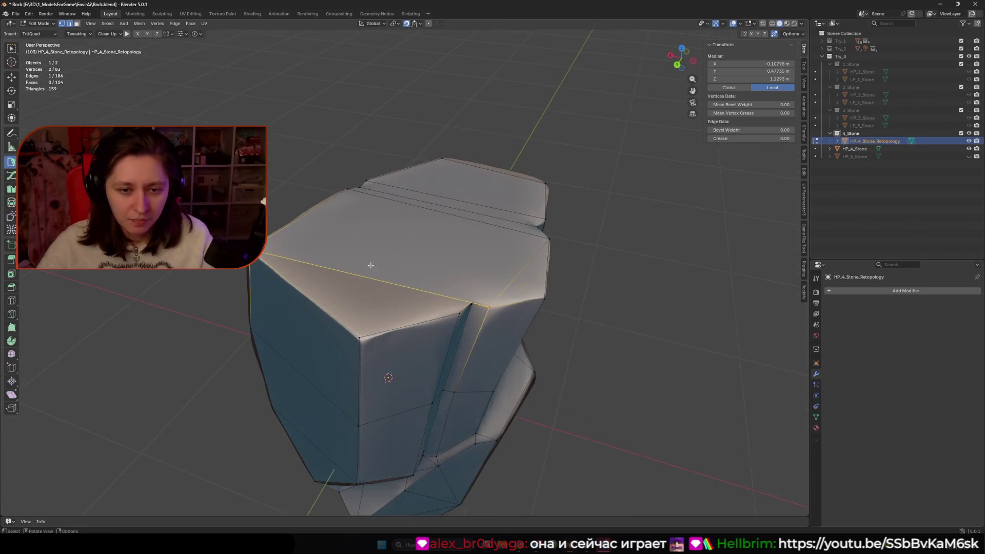
middle_click_drag(456, 302, 404, 314)
left_click(404, 314)
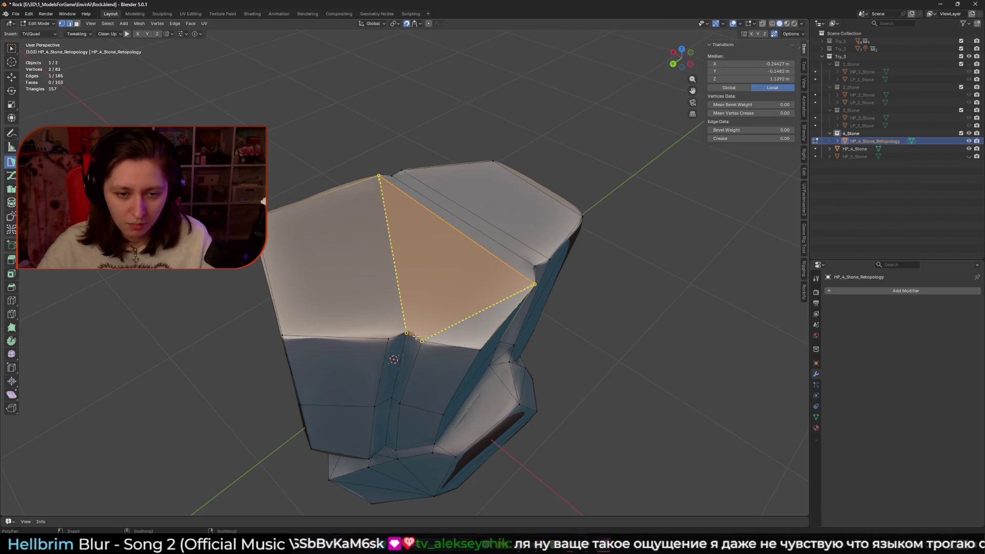
left_click(369, 299)
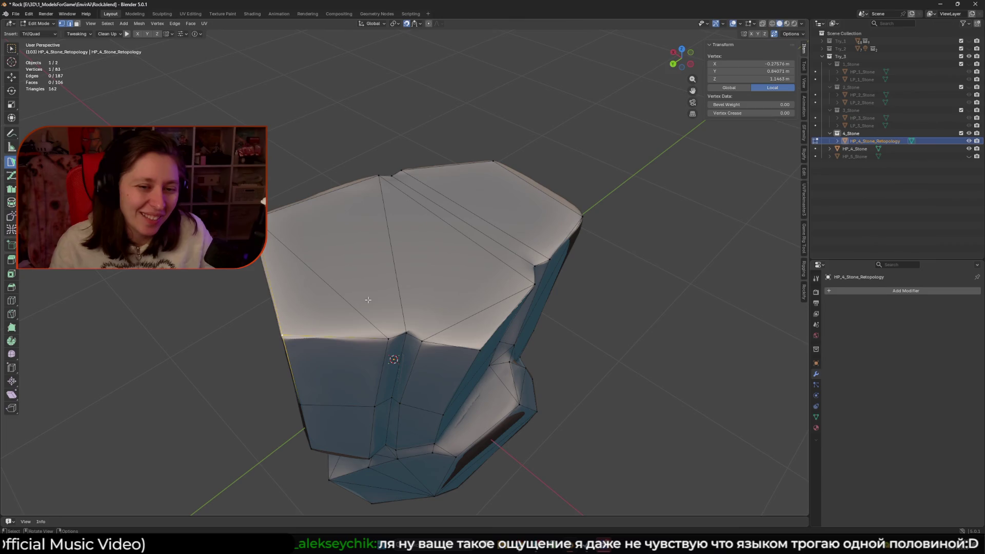
mouse_move(369, 299)
middle_mouse_down()
mouse_move(479, 281)
mouse_move(508, 257)
mouse_move(360, 313)
mouse_move(461, 295)
mouse_move(466, 323)
mouse_move(468, 302)
mouse_move(582, 283)
middle_mouse_up()
key("Tab")
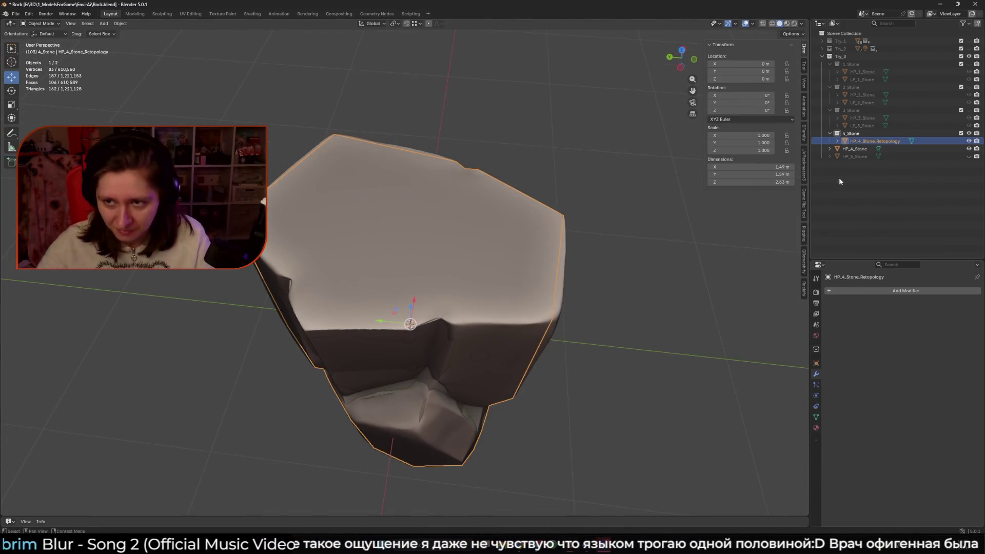
Rename the retopology object to LP_4_Stone and hide the 4_Stone objects
double_click(897, 140)
key("BackSpace")
key("BackSpace")
key("BackSpace")
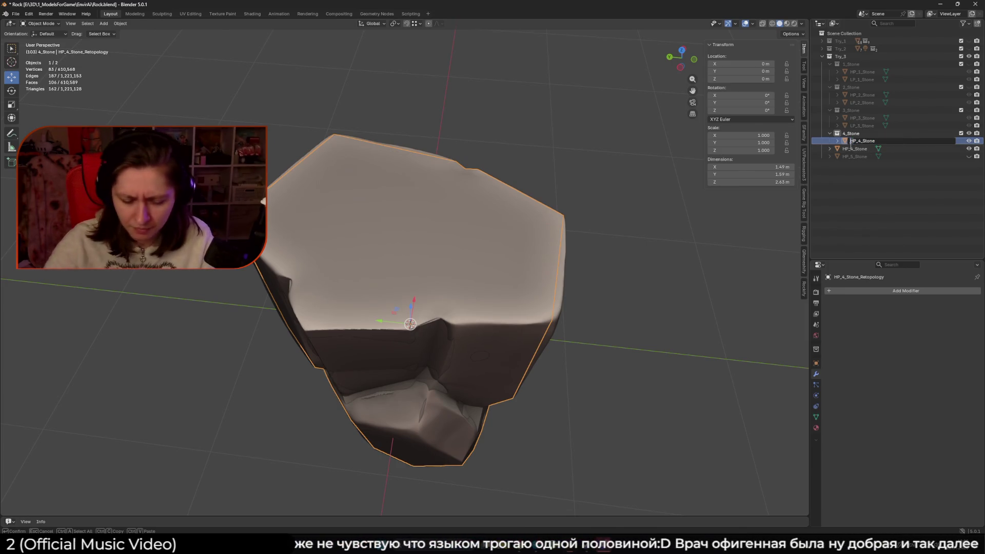
key("Return")
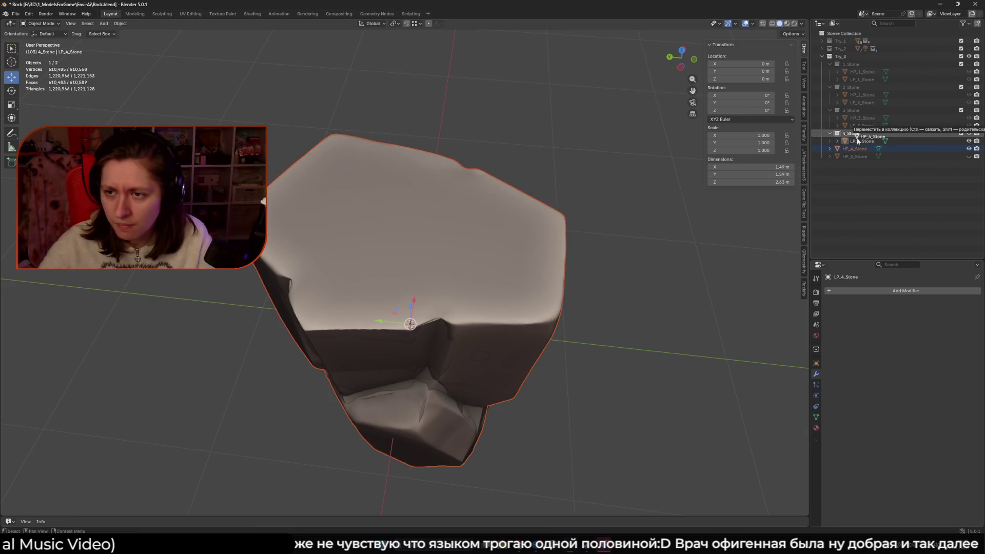
key("h")
Create a new collection inside Try_3, name it 5_Stone, and make HP_5_Stone visible
double_click(856, 134)
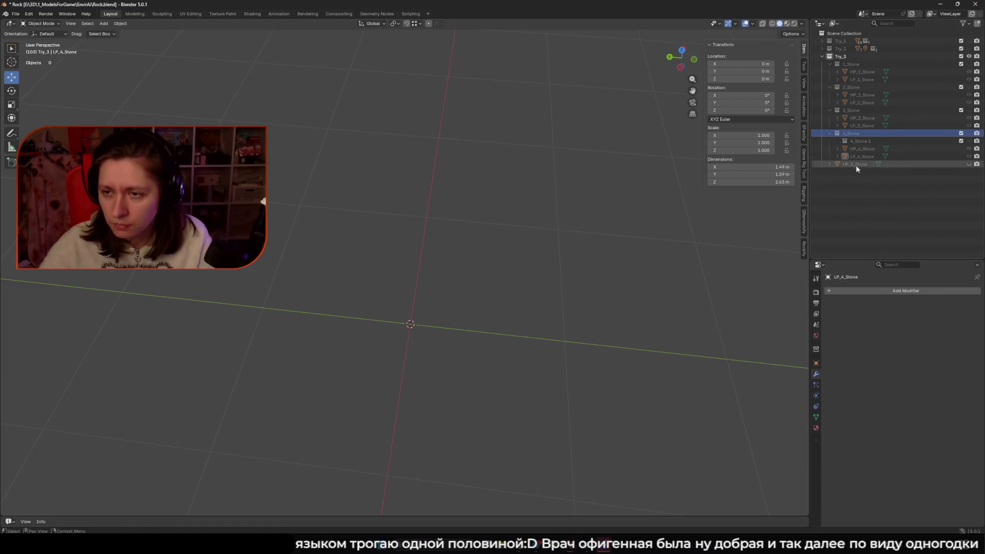
key("c")
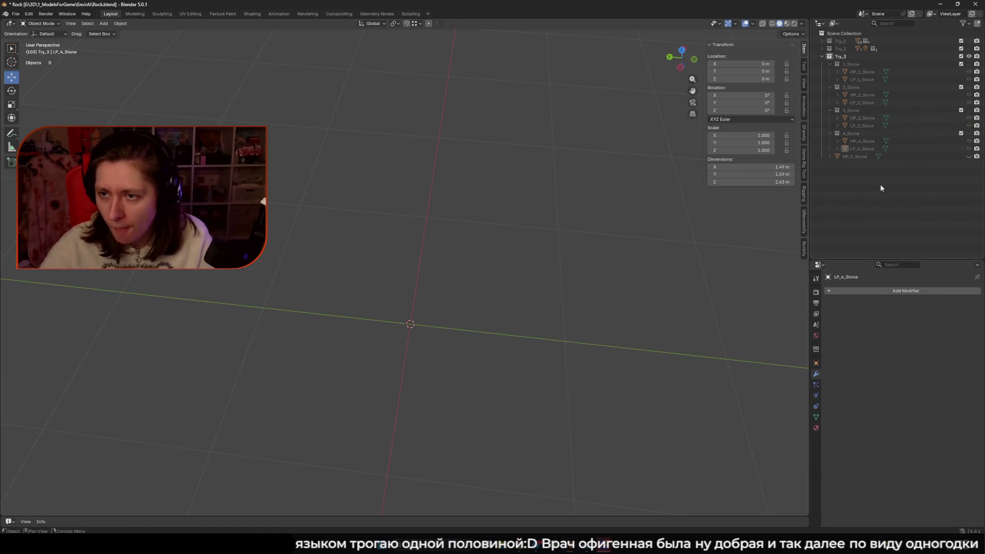
left_click_drag(847, 164, 858, 156)
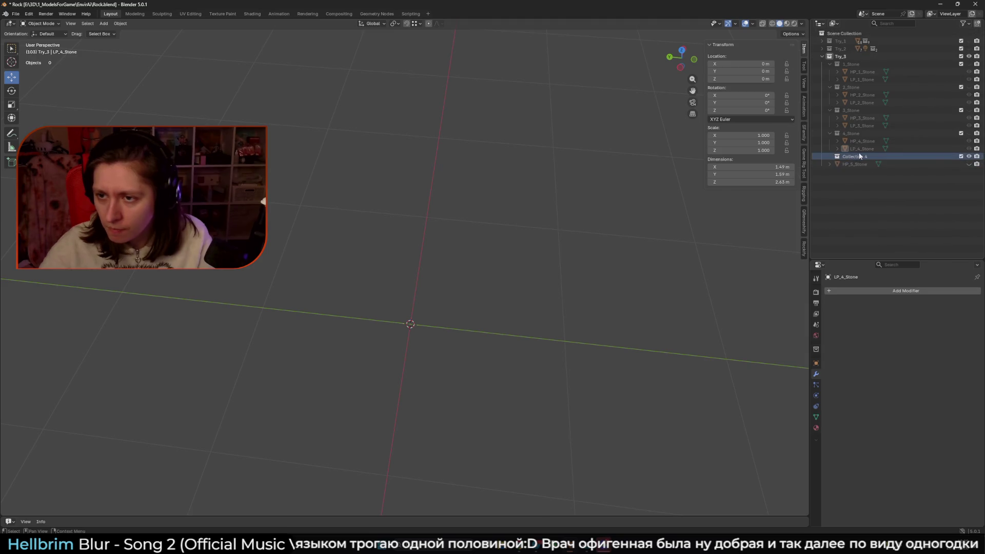
left_click(845, 157)
key("BackSpace")
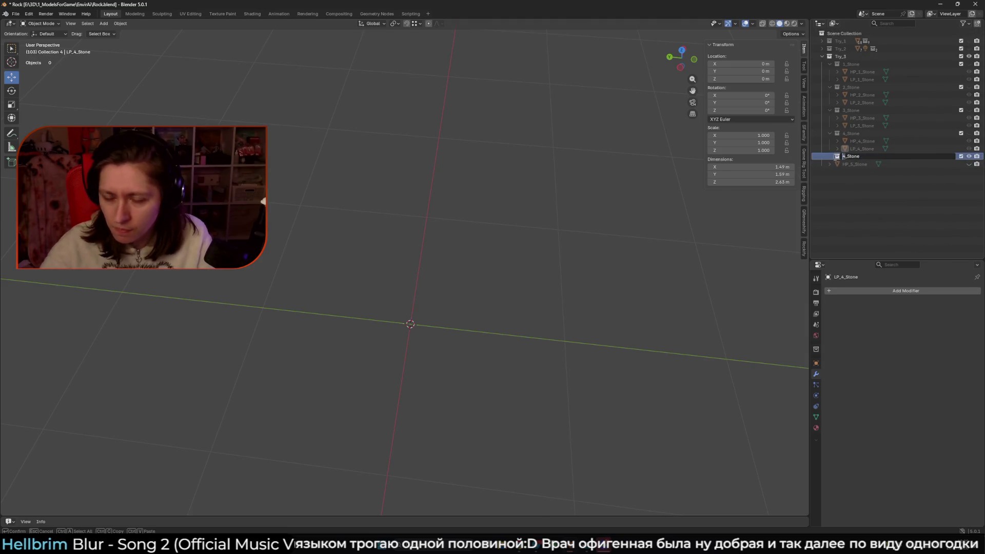
type("5")
key("Return")
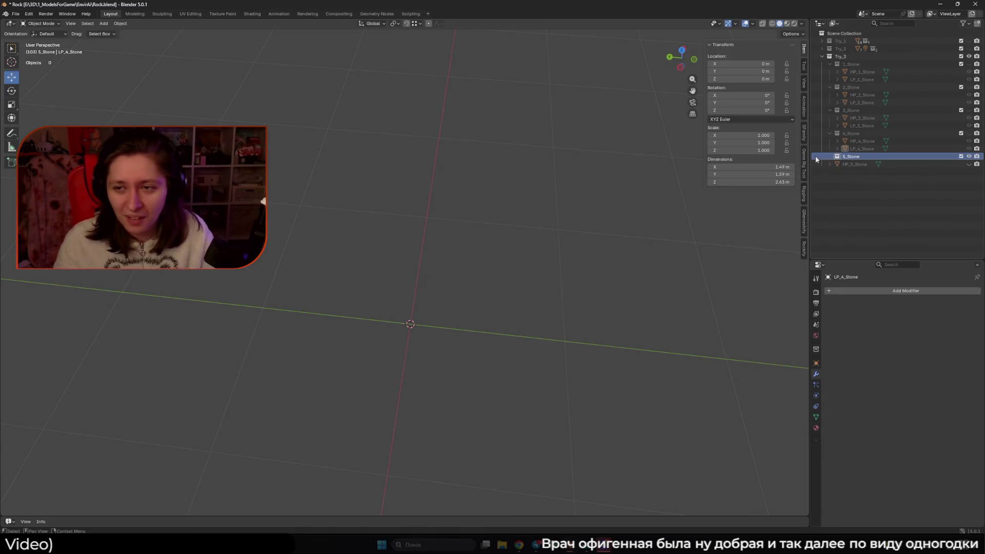
left_click(946, 164)
Select HP_5_Stone and set its origin to the 3D cursor
left_click(969, 164)
mouse_move(641, 246)
middle_mouse_down()
mouse_move(583, 264)
mouse_move(502, 255)
mouse_move(572, 209)
middle_mouse_up()
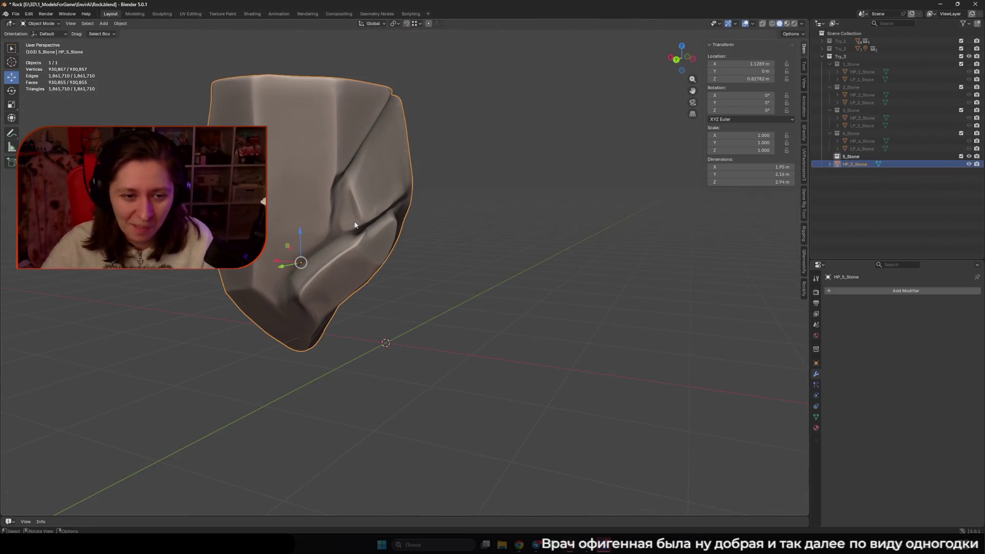
middle_click_drag(354, 224, 370, 231)
key("Tab")
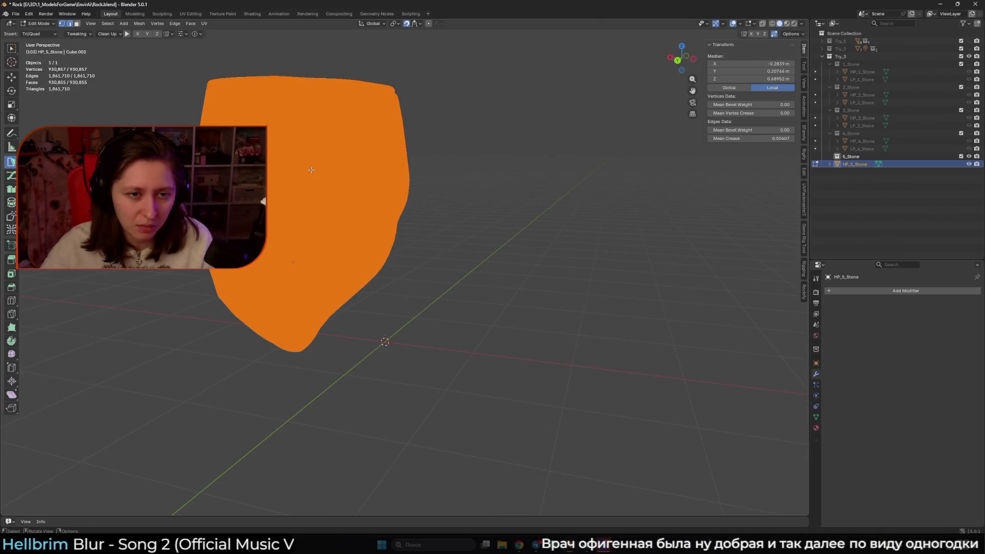
key("Tab")
key("q")
left_click(370, 207)
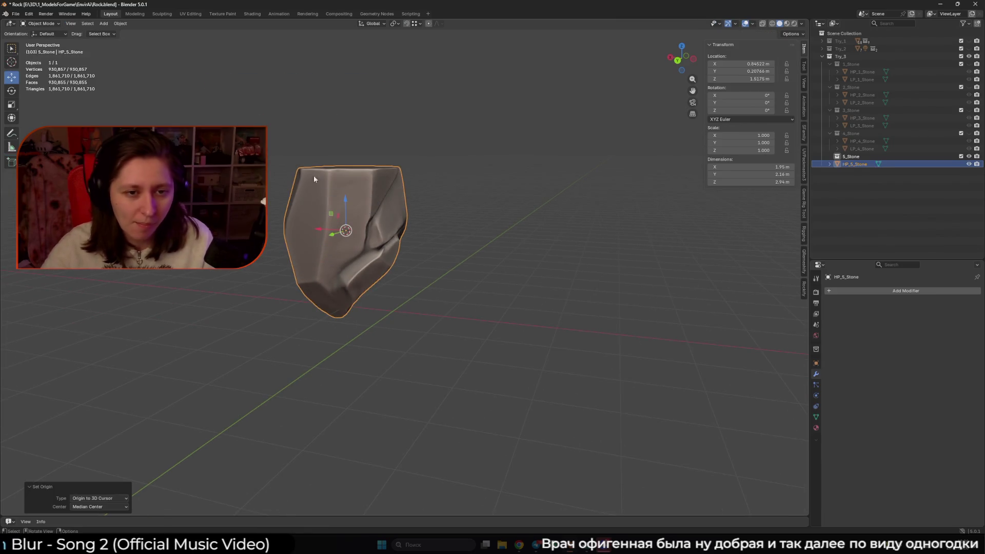
Reset the 3D cursor and snap HP_5_Stone to the world origin at 0, 0, 0
key("shift+c")
key("shift+s")
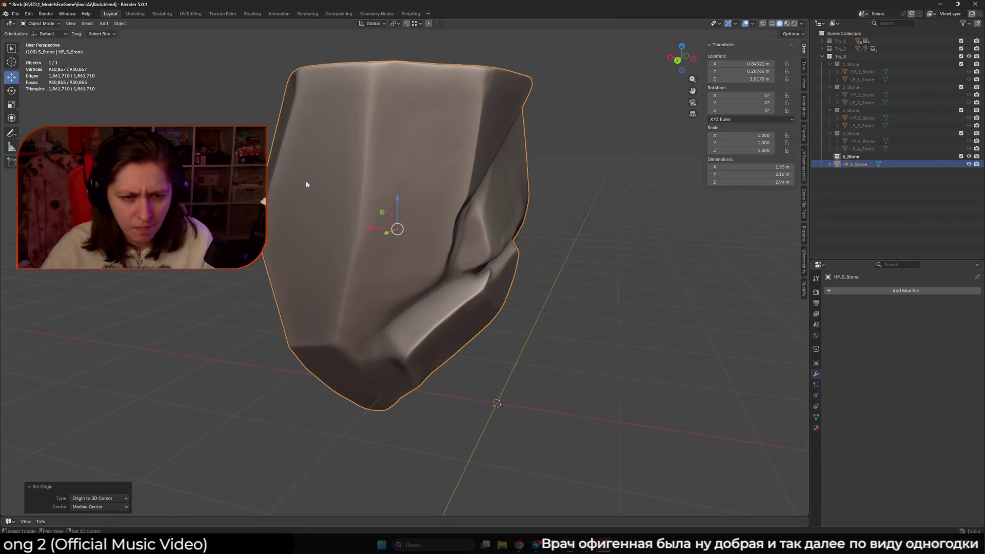
left_click(315, 168)
scroll(315, 167, "down", 3)
mouse_move(315, 167)
middle_mouse_down()
mouse_move(552, 235)
mouse_move(457, 287)
mouse_move(457, 304)
mouse_move(383, 146)
mouse_move(355, 141)
mouse_move(431, 167)
mouse_move(429, 194)
mouse_move(553, 205)
middle_mouse_up()
scroll(429, 194, "down", 3)
scroll(554, 209, "up", 5)
mouse_move(446, 230)
middle_mouse_down()
mouse_move(487, 209)
mouse_move(462, 226)
mouse_move(591, 209)
middle_mouse_up()
key("shift+a")
key("shift+a")
key("shift+a")
Add a Retopology mesh over HP_5_Stone, rename it LP_5_Stone, and keep it active
mouse_move(430, 214)
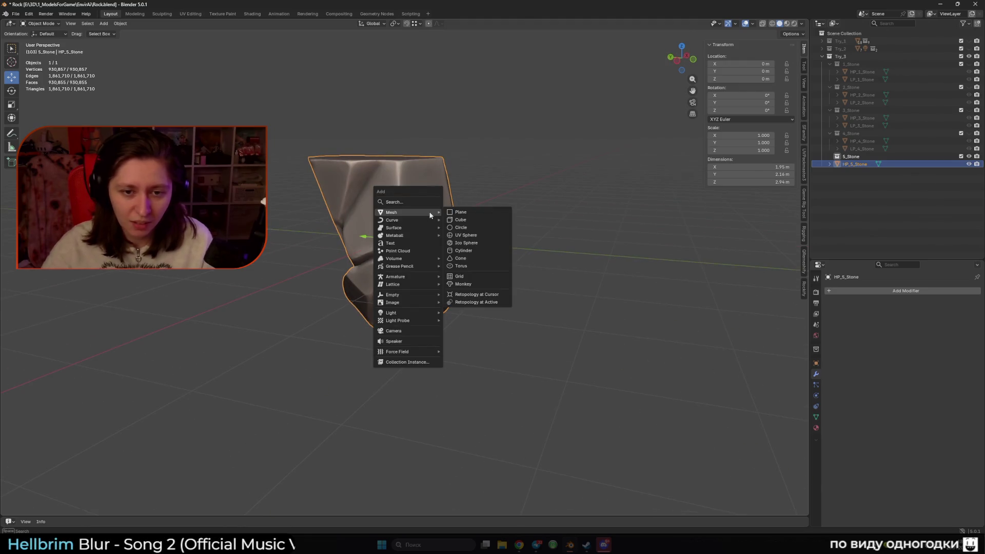
left_click(492, 302)
mouse_move(525, 277)
middle_mouse_down()
mouse_move(436, 292)
mouse_move(448, 256)
middle_mouse_up()
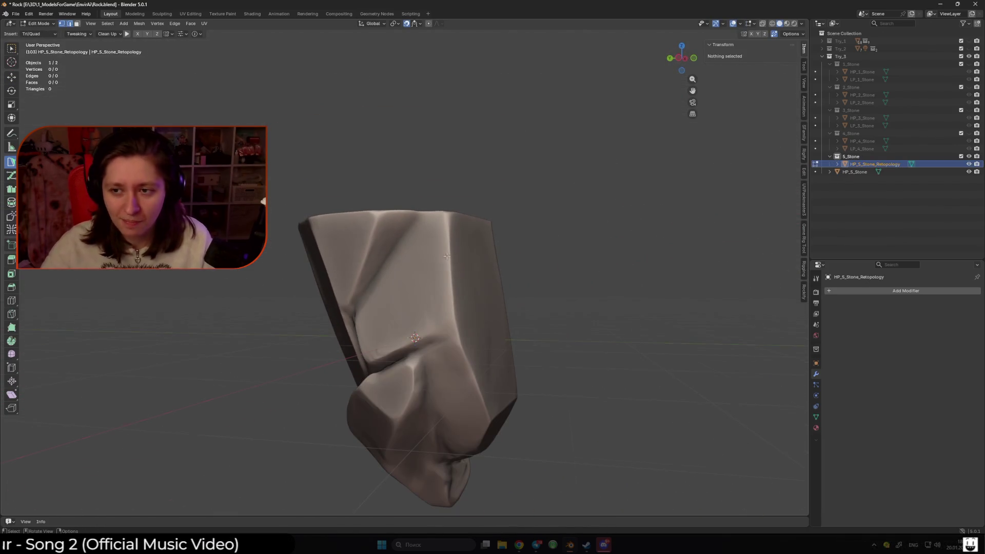
double_click(857, 164)
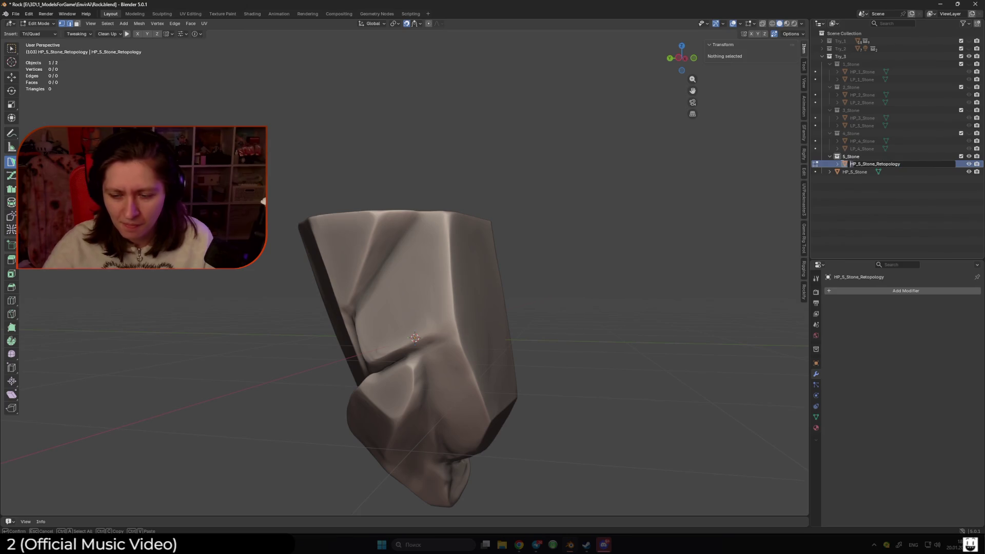
type("L")
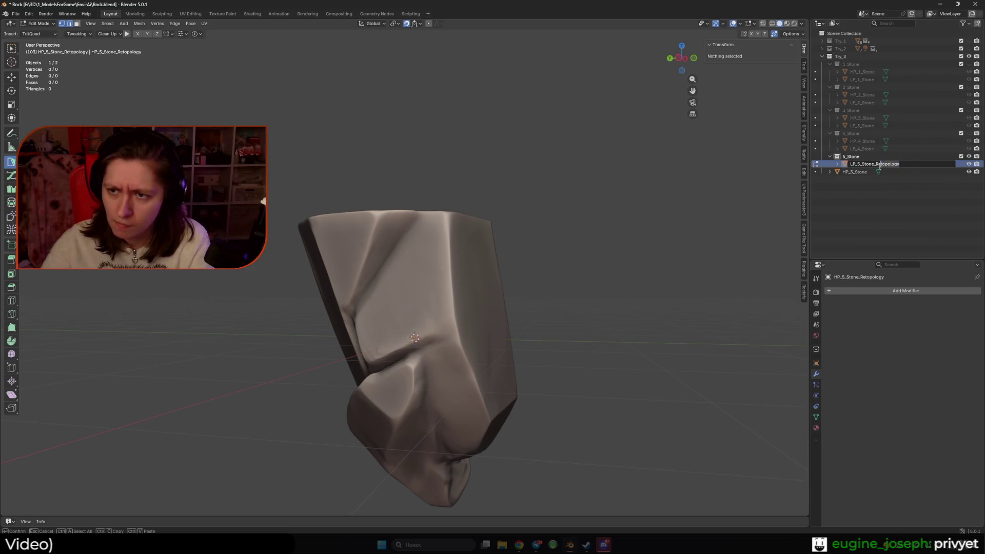
key("Return")
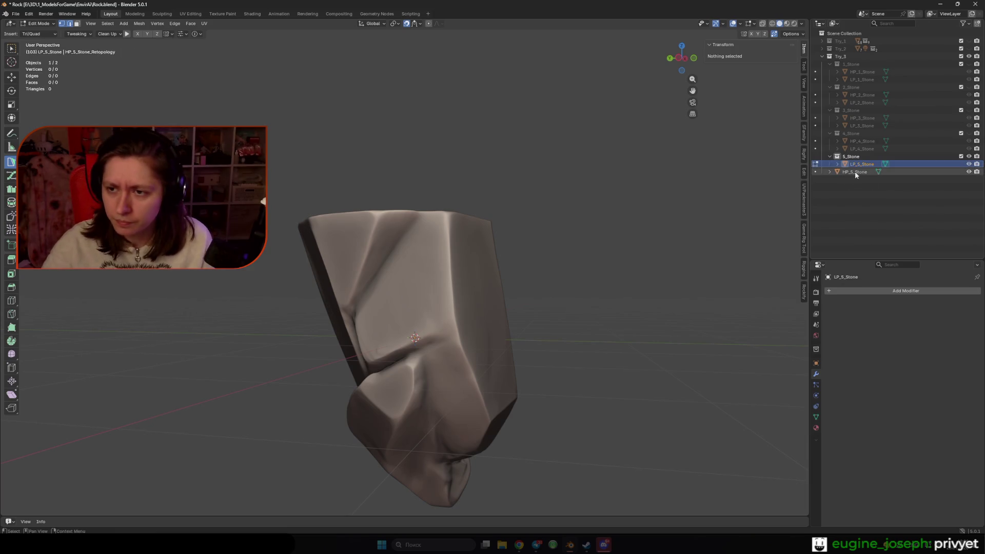
left_click(855, 164)
left_click(858, 172)
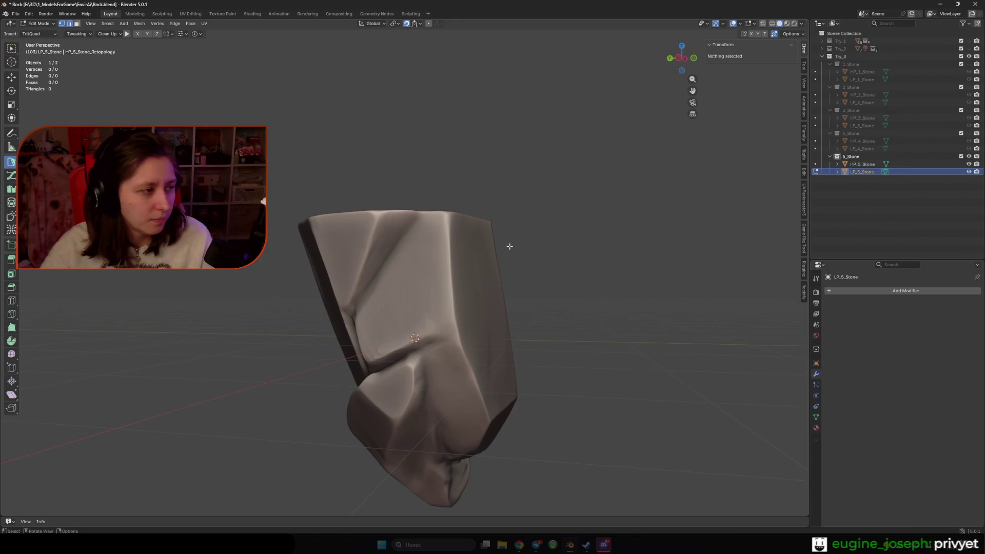
Place the first vertices on the rock's upper front, forming a triangle and a quad
middle_click_drag(509, 245, 476, 270)
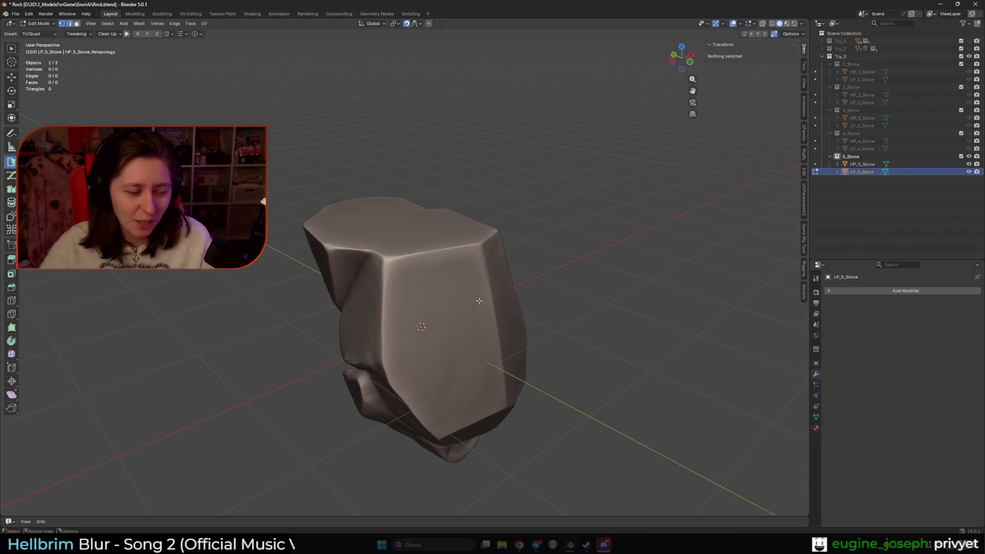
mouse_move(465, 321)
middle_mouse_down()
mouse_move(503, 249)
mouse_move(534, 277)
mouse_move(487, 246)
mouse_move(451, 241)
middle_mouse_up()
scroll(510, 260, "up", 2)
left_click(393, 272, "ctrl")
left_click_drag(451, 205, 477, 158, "ctrl")
left_click(432, 153, "ctrl")
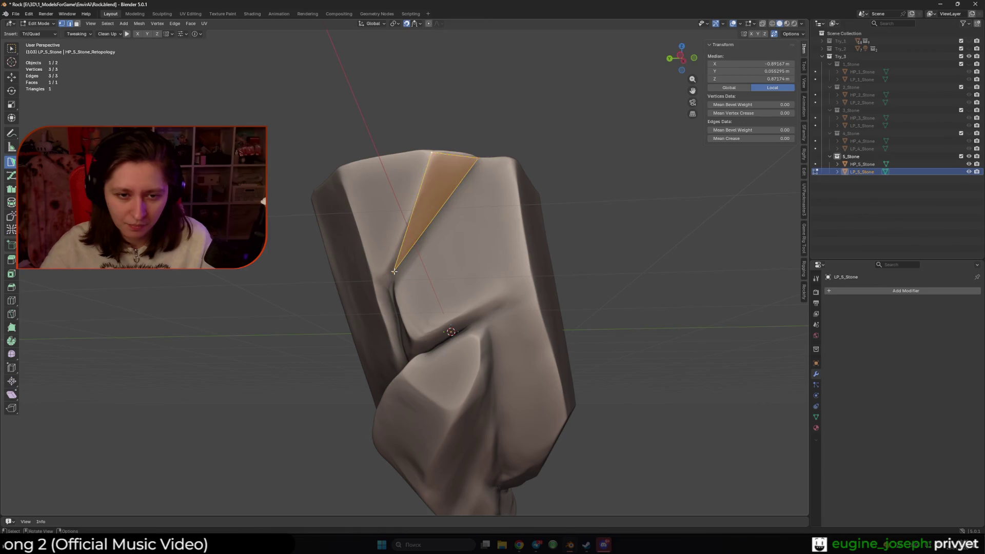
left_click(376, 275, "ctrl")
middle_click_drag(376, 275, 397, 272)
Extend the strip of faces along the rock's ridge, reaching 3 faces and 7 vertices
left_click_drag(401, 276, 405, 279)
mouse_move(406, 278)
middle_mouse_down()
mouse_move(383, 245)
mouse_move(446, 273)
middle_mouse_up()
left_click(383, 246)
left_click(395, 261)
left_click(414, 252)
mouse_move(445, 273)
left_mouse_down()
mouse_move(438, 286)
mouse_move(444, 277)
left_mouse_up()
left_click(426, 289, "ctrl")
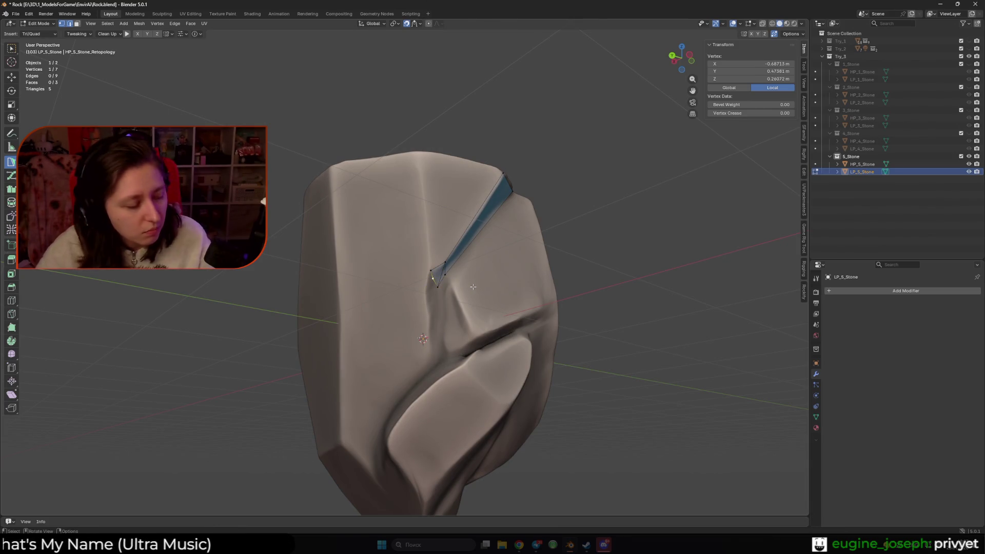
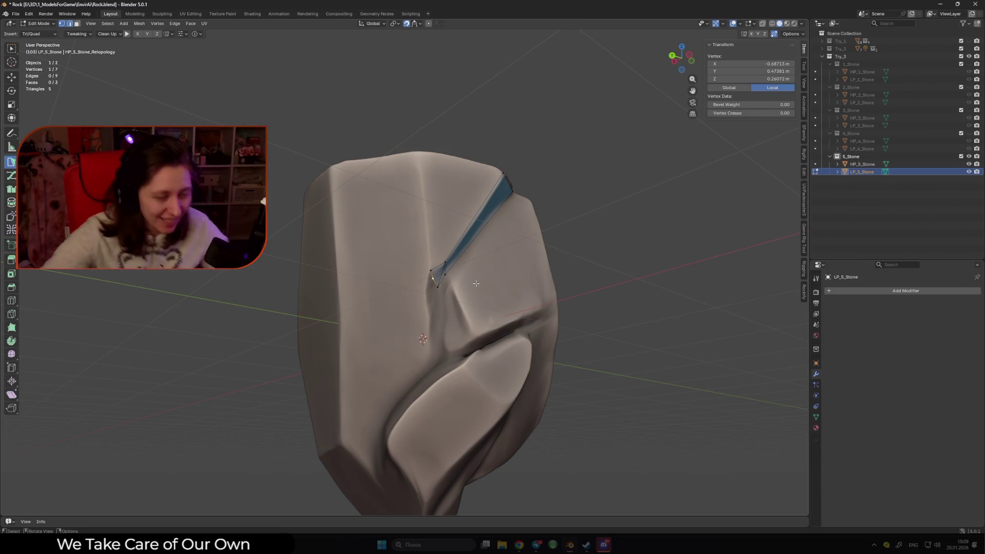
Merge the stray vertex into its neighbour and dissolve the unwanted edge on the new patch
scroll(476, 284, "up", 3)
mouse_move(475, 283)
middle_mouse_down()
mouse_move(406, 318)
mouse_move(445, 288)
middle_mouse_up()
left_click_drag(445, 288, 440, 271)
middle_click_drag(440, 272, 424, 320)
left_click(424, 320, "shift")
right_click(424, 320)
left_click(419, 352)
Reposition the border vertex, then add vertices along the crease and at the stone's top edge
left_click(408, 296)
middle_click_drag(439, 298, 420, 287)
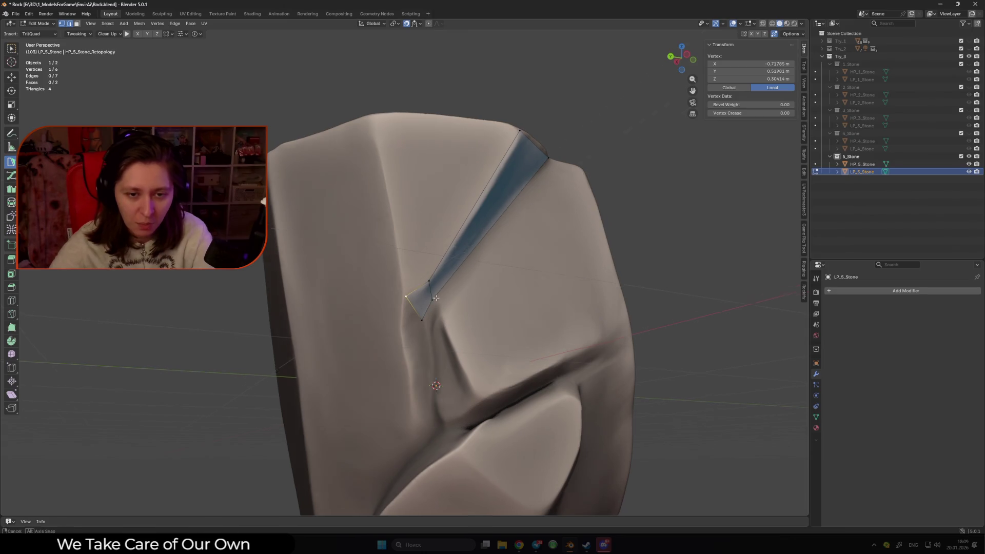
left_click_drag(410, 279, 404, 266)
left_click(387, 274, "ctrl")
scroll(385, 247, "down", 3)
left_click(383, 211, "ctrl")
Add vertices and faces below the crease, filling the face between the long edge and lower vertex
left_click(432, 279)
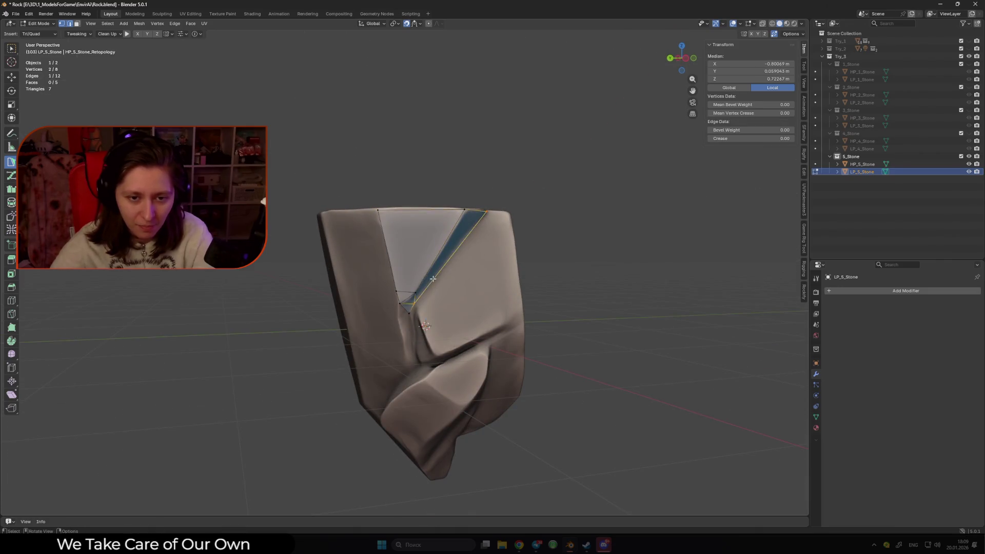
scroll(433, 278, "up", 2)
left_click(407, 279)
left_click(403, 300, "ctrl")
left_click(419, 299)
mouse_move(420, 299)
middle_mouse_down()
mouse_move(474, 312)
mouse_move(480, 288)
middle_mouse_up()
left_click(476, 312, "ctrl")
middle_click_drag(505, 251, 482, 268)
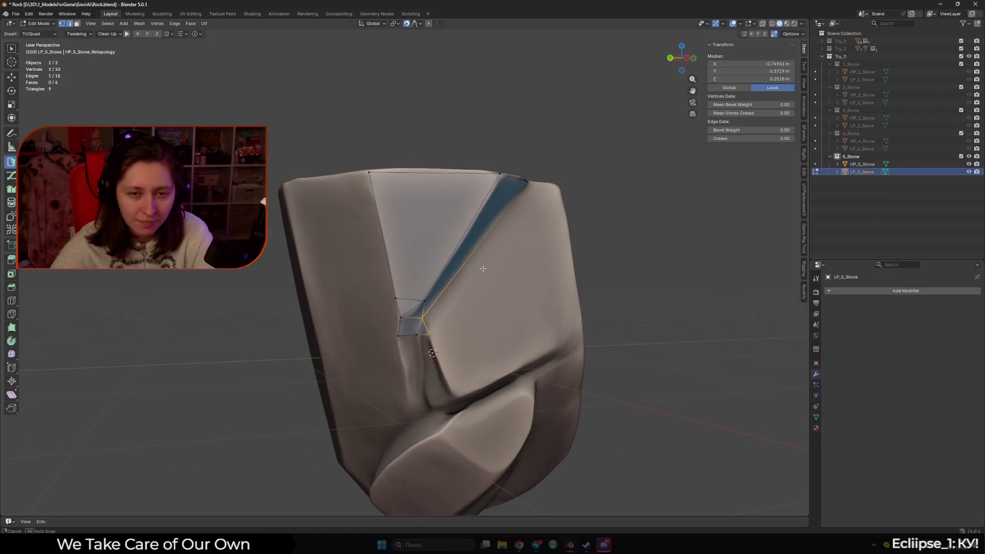
left_click(431, 339, "ctrl")
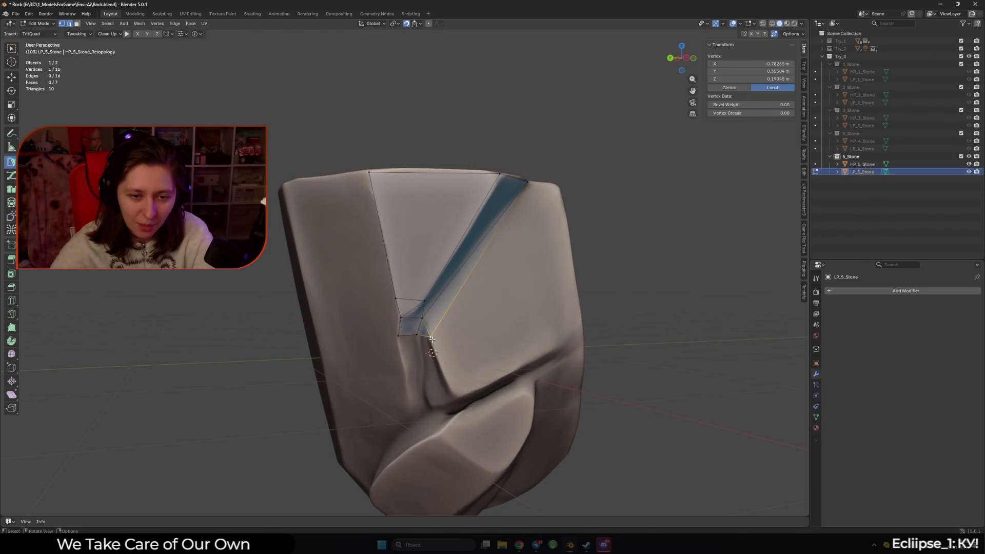
Extrude a new quad down from the small quad and settle its bottom vertex onto the surface
left_click(410, 336)
mouse_move(410, 335)
middle_mouse_down()
mouse_move(453, 298)
mouse_move(442, 295)
middle_mouse_up()
left_click_drag(397, 240, 413, 328, "ctrl")
mouse_move(413, 328)
middle_mouse_down()
mouse_move(443, 296)
mouse_move(487, 299)
middle_mouse_up()
left_click(443, 296)
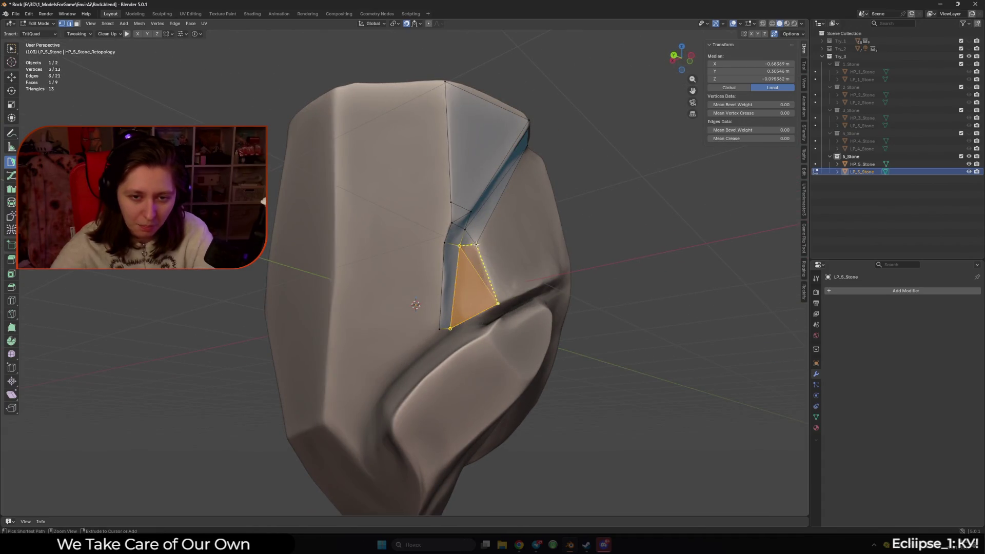
middle_click_drag(461, 298, 454, 325)
left_click_drag(454, 325, 457, 324)
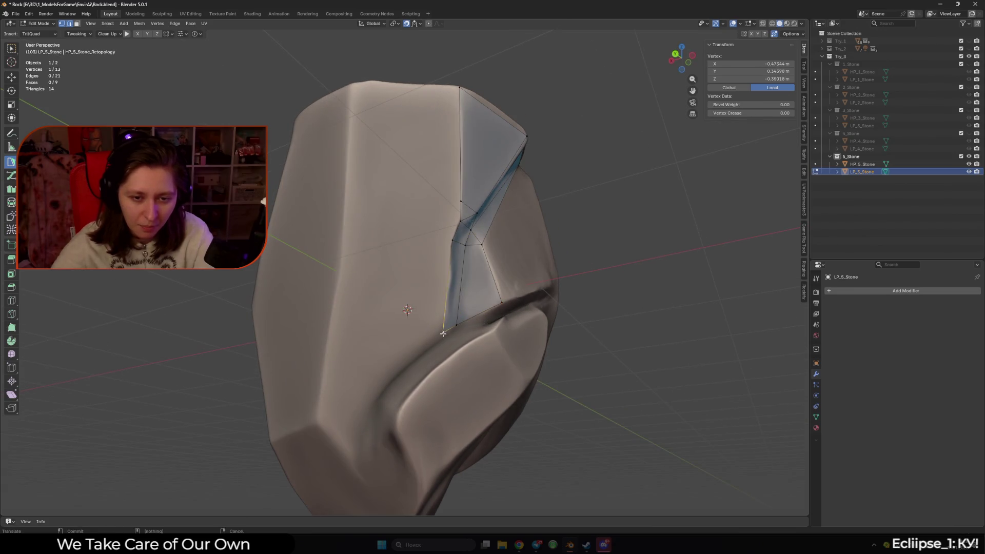
Extend new quads down-left along the lower crease from the selected edge
left_click(449, 324)
middle_click_drag(450, 324, 385, 397)
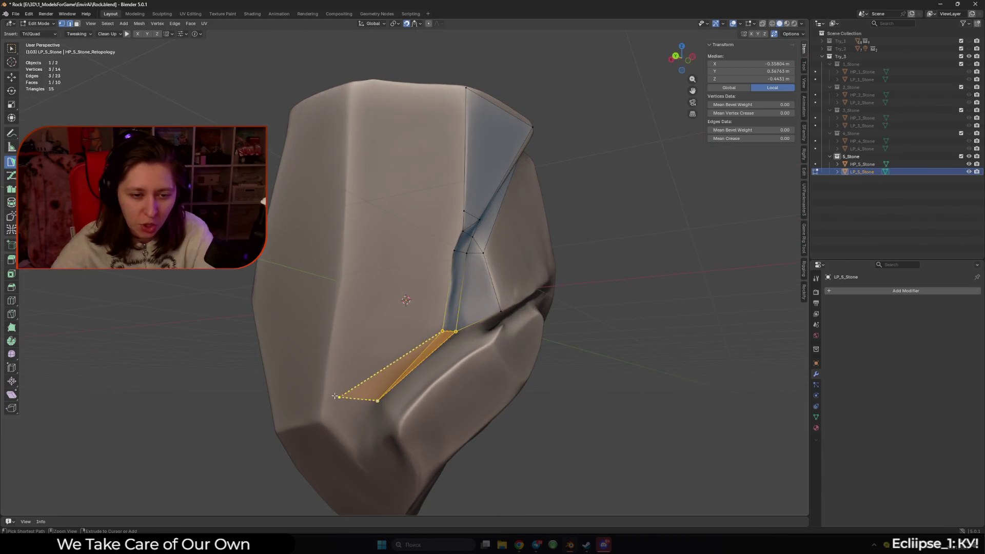
left_click_drag(378, 401, 376, 400)
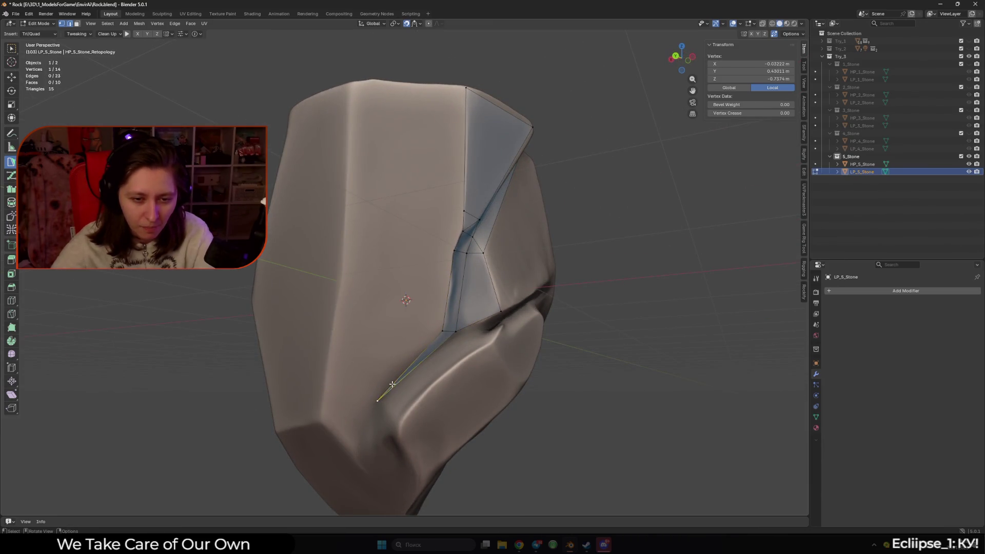
left_click(336, 309, "ctrl")
middle_click_drag(336, 308, 370, 295)
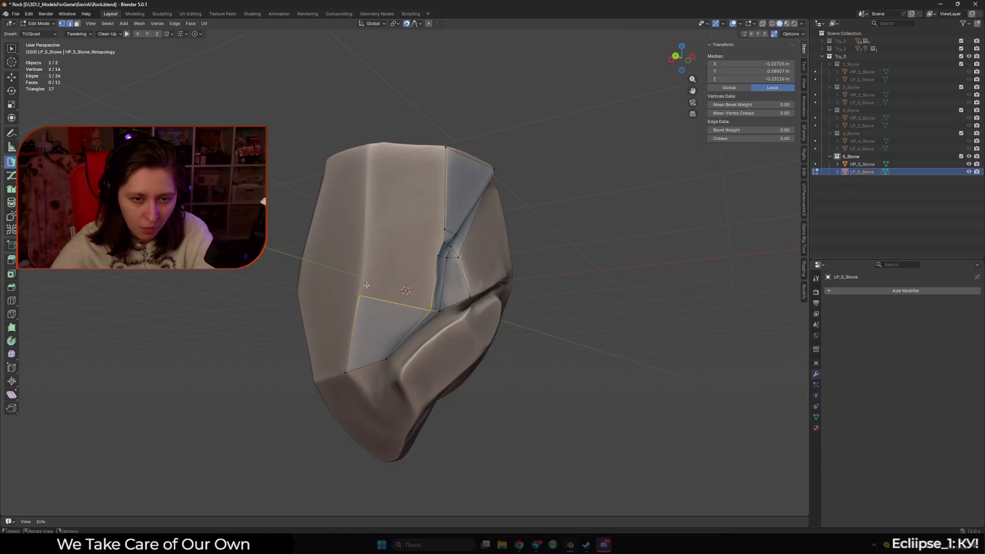
Build quads and a joining triangle upward across the front face, pulling the lower-right vertex into place
left_click(401, 252, "ctrl")
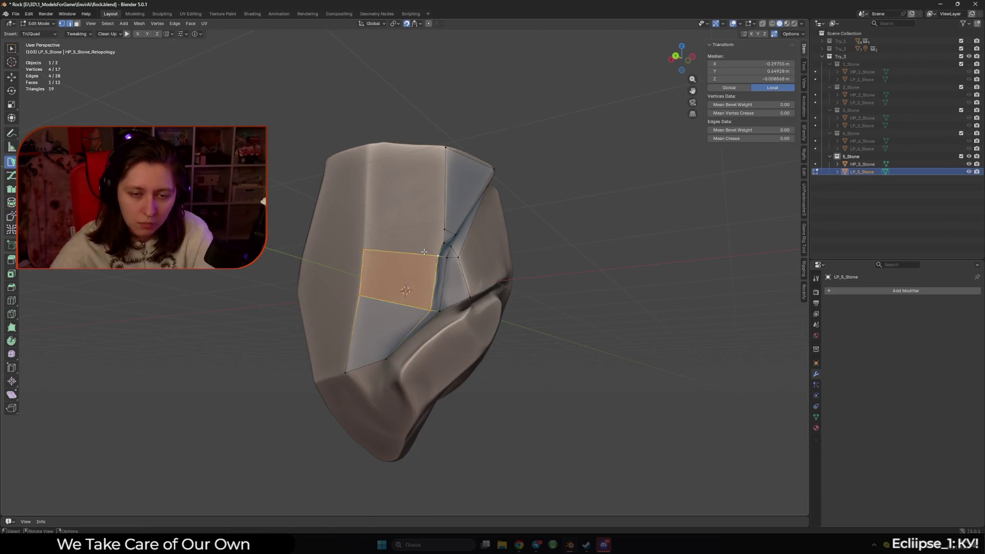
left_click(439, 230, "ctrl")
left_click(368, 147, "ctrl")
middle_click_drag(437, 162, 427, 225)
left_click_drag(416, 235, 410, 190)
scroll(439, 201, "up", 2)
middle_click_drag(439, 201, 418, 246)
left_click_drag(418, 246, 409, 232)
left_click_drag(393, 270, 389, 277)
middle_click_drag(390, 277, 386, 290)
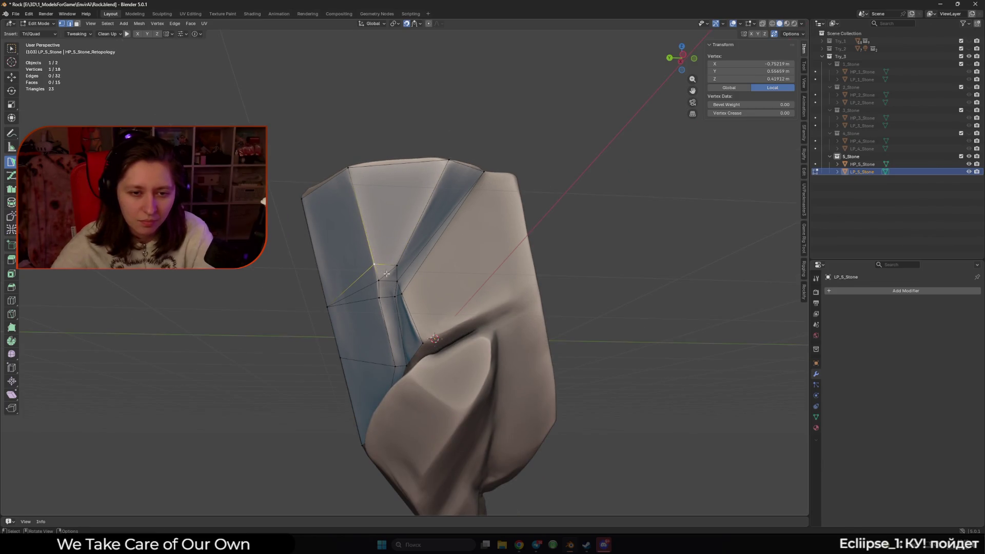
Fill the remaining gap with a triangle and turn it into a quad with an extra vertex
mouse_move(389, 282)
middle_mouse_down()
mouse_move(410, 287)
mouse_move(451, 257)
middle_mouse_up()
left_click(419, 309, "shift")
key("f")
left_click(471, 286, "ctrl")
scroll(470, 289, "down", 3)
mouse_move(471, 289)
middle_mouse_down()
mouse_move(389, 231)
mouse_move(455, 186)
middle_mouse_up()
Add further quads along the front face's lower edge, then select the border edge and vertex
left_click(377, 226)
left_click(455, 185, "ctrl")
left_click(461, 281, "ctrl")
scroll(462, 281, "up", 2)
middle_click_drag(462, 281, 440, 287)
left_click(479, 285, "ctrl")
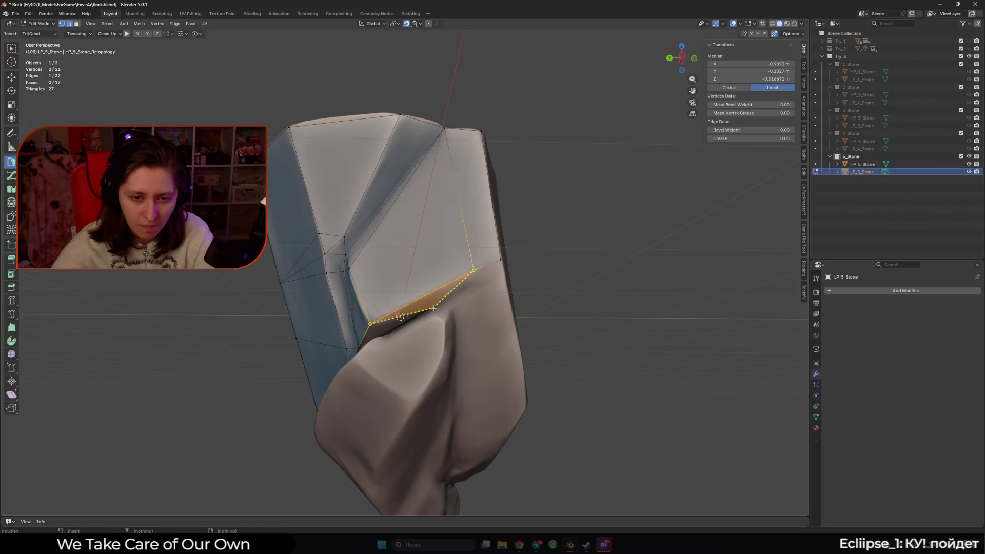
middle_click_drag(493, 277, 407, 333)
left_click(447, 307)
left_click(407, 327)
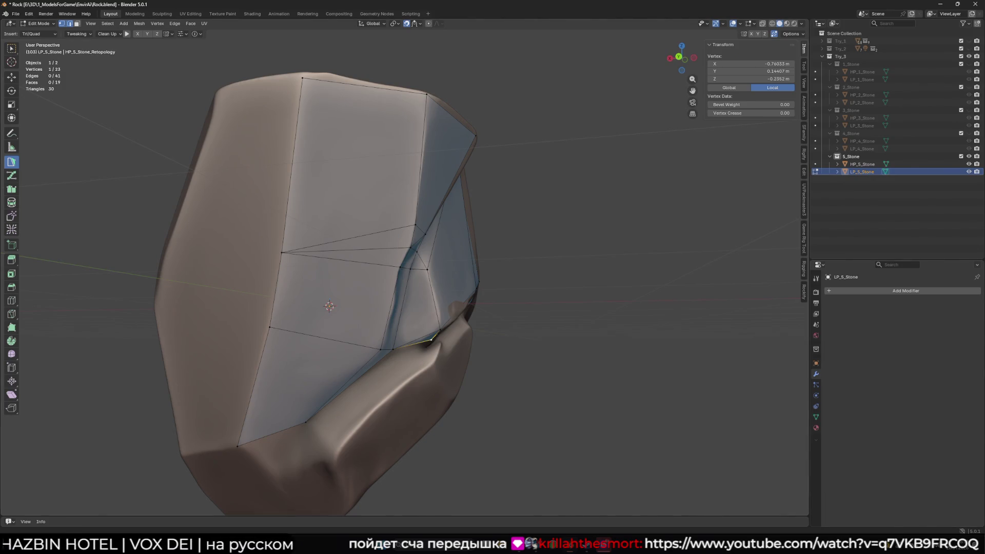
Fill the top corner with a quad and add surface vertices forming new faces on the other side
mouse_move(576, 347)
middle_mouse_down()
mouse_move(573, 357)
mouse_move(521, 345)
mouse_move(455, 308)
mouse_move(437, 291)
mouse_move(461, 272)
mouse_move(501, 270)
mouse_move(464, 245)
middle_mouse_up()
scroll(453, 287, "up", 4)
left_click(466, 241, "ctrl")
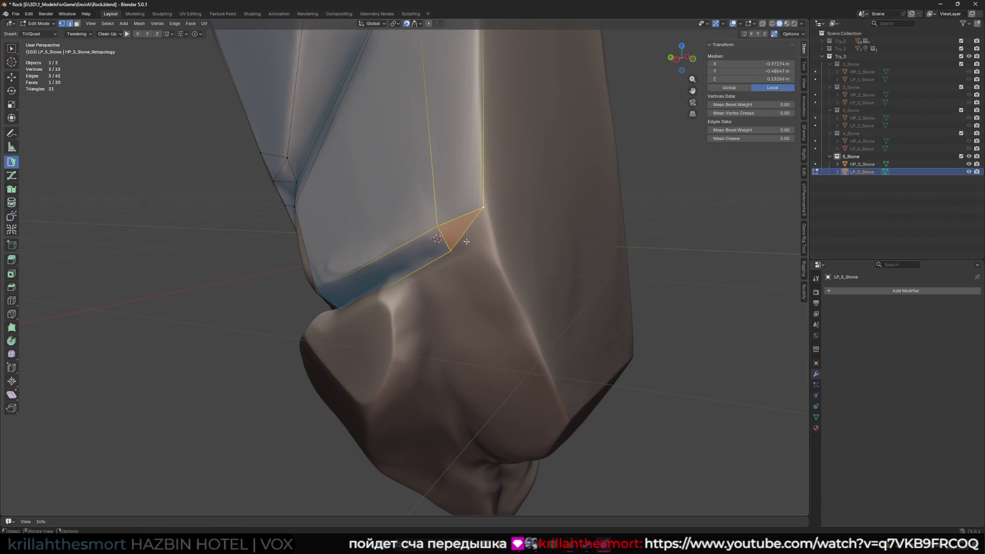
left_click(495, 256, "ctrl")
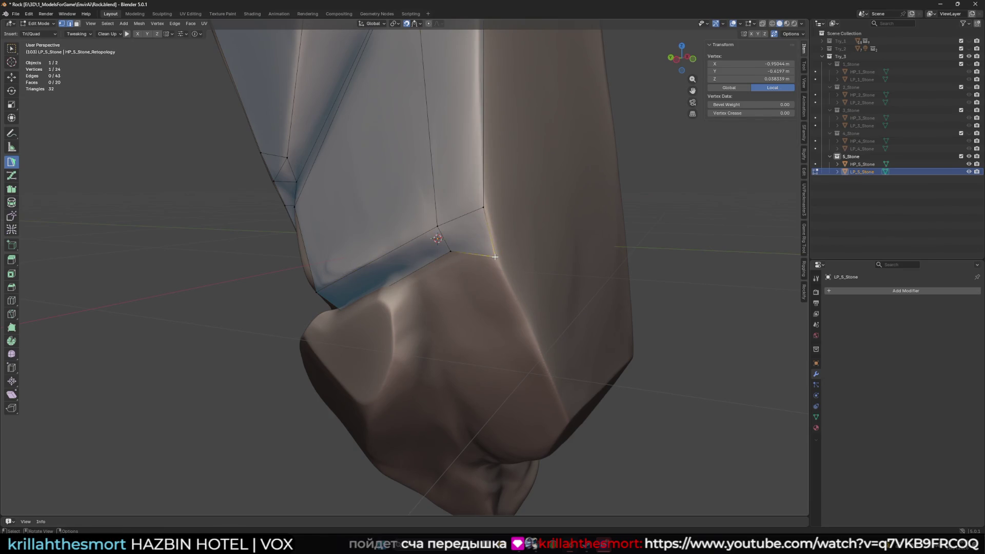
left_click(497, 256, "shift")
mouse_move(497, 256)
middle_mouse_down()
mouse_move(484, 209)
mouse_move(461, 220)
mouse_move(416, 211)
mouse_move(461, 221)
middle_mouse_up()
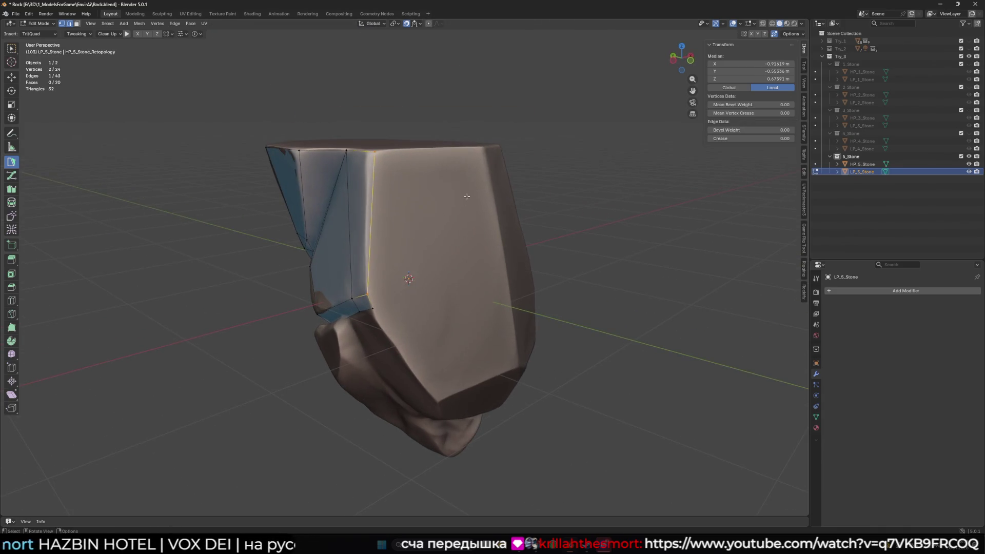
left_click(504, 258, "ctrl")
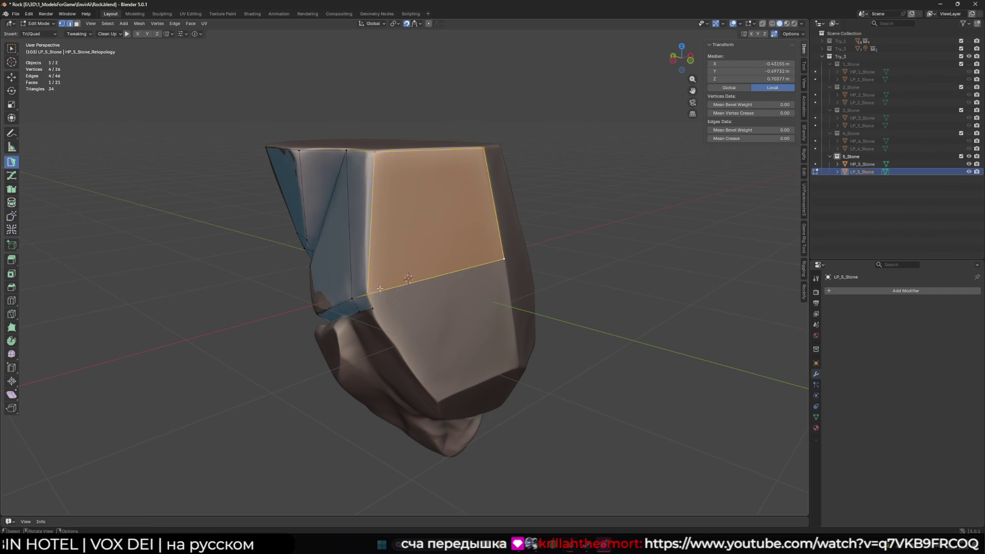
left_click(501, 262, "ctrl")
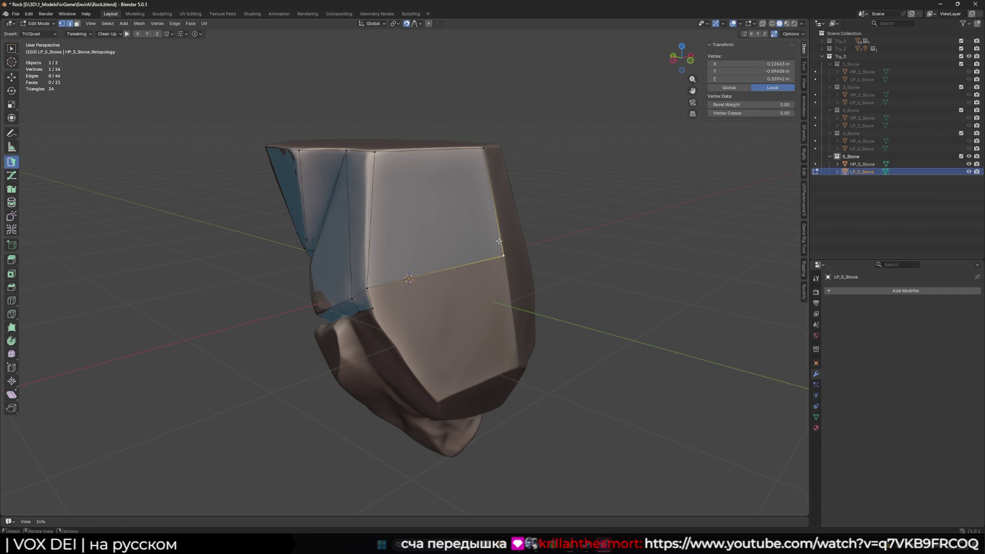
Build a triangle and adjoining faces on the rock's right side, placing the new vertex
left_click(484, 148, "shift")
mouse_move(483, 148)
middle_mouse_down()
mouse_move(488, 222)
mouse_move(476, 196)
mouse_move(457, 220)
mouse_move(440, 190)
middle_mouse_up()
left_click(488, 223, "ctrl")
left_click(496, 237, "ctrl")
left_click(476, 197, "ctrl")
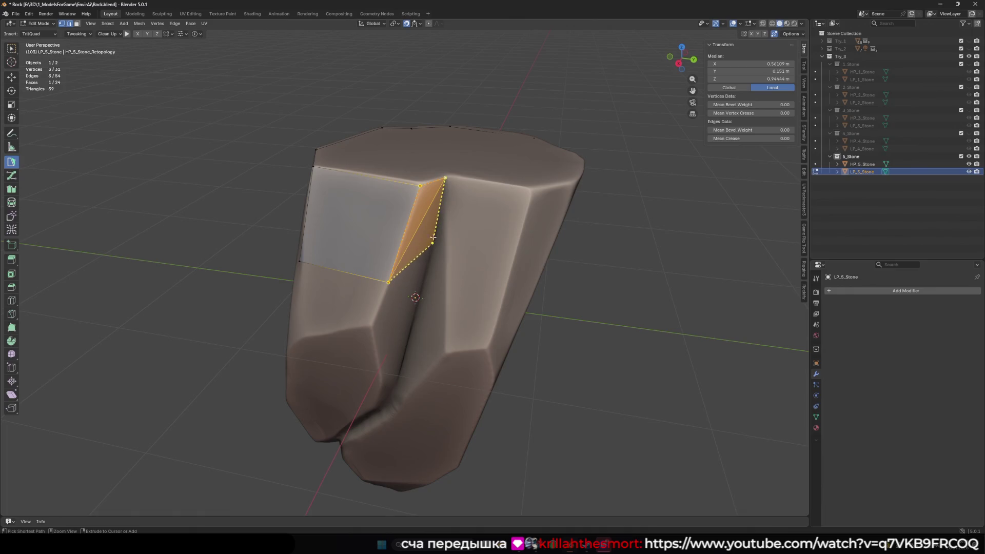
left_click_drag(420, 186, 420, 187, "ctrl")
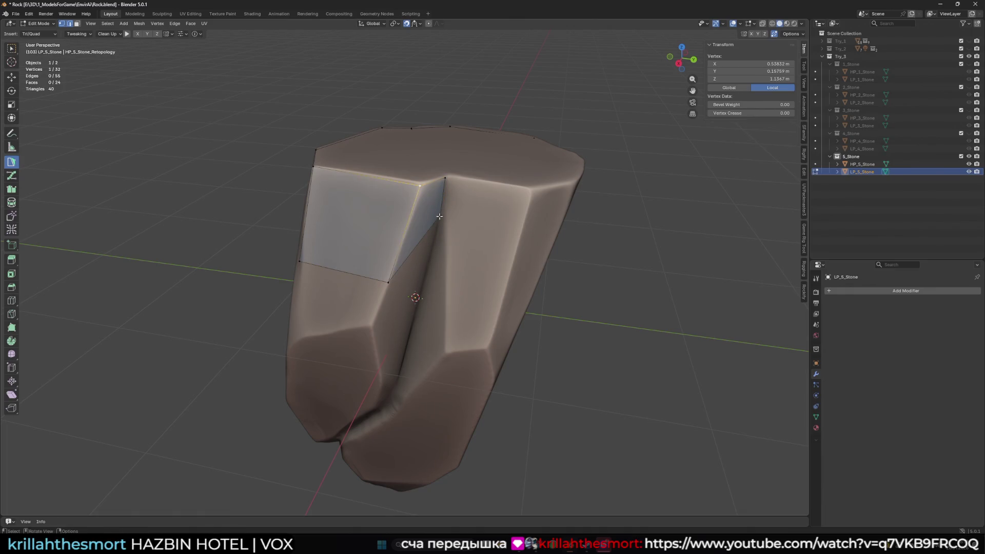
Add a triangle and a face down the groove, moving the vertex to the top corner
left_click(430, 229)
middle_click_drag(430, 229, 462, 199)
left_click_drag(462, 200, 463, 207, "ctrl")
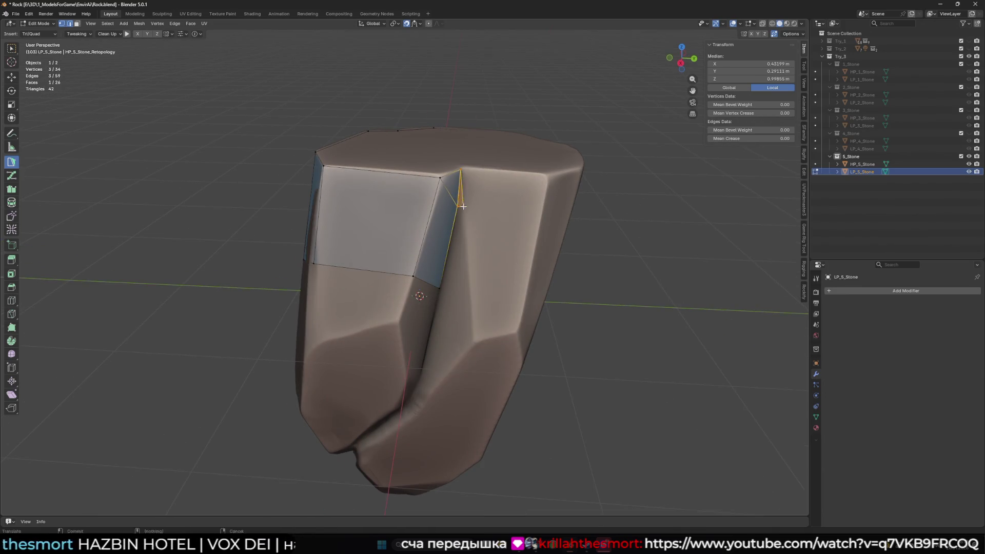
left_click(448, 249)
left_click(470, 289, "ctrl")
scroll(426, 236, "up", 2)
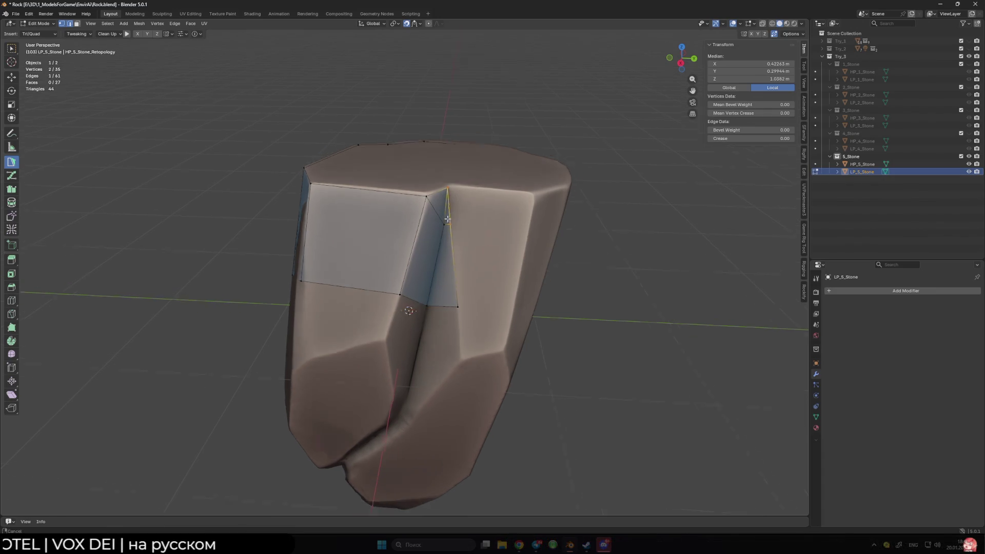
mouse_move(426, 235)
middle_mouse_down()
mouse_move(434, 204)
mouse_move(446, 203)
mouse_move(433, 214)
middle_mouse_up()
left_click_drag(433, 213, 434, 192)
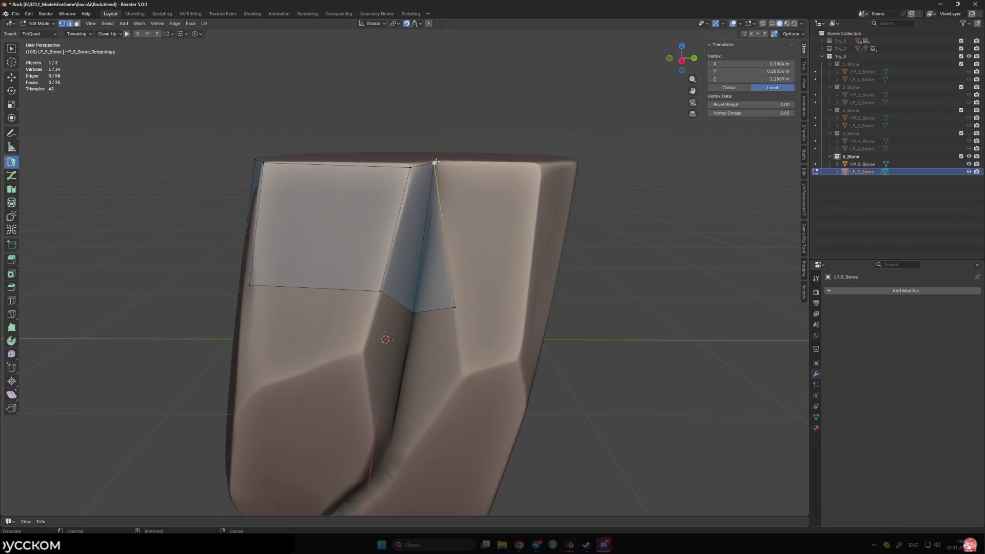
Add triangle faces at the top of the crease and lift a corner vertex onto the rock surface
left_click(440, 180)
left_click(540, 166, "ctrl")
middle_click_drag(534, 232, 482, 202)
left_click(478, 198, "ctrl")
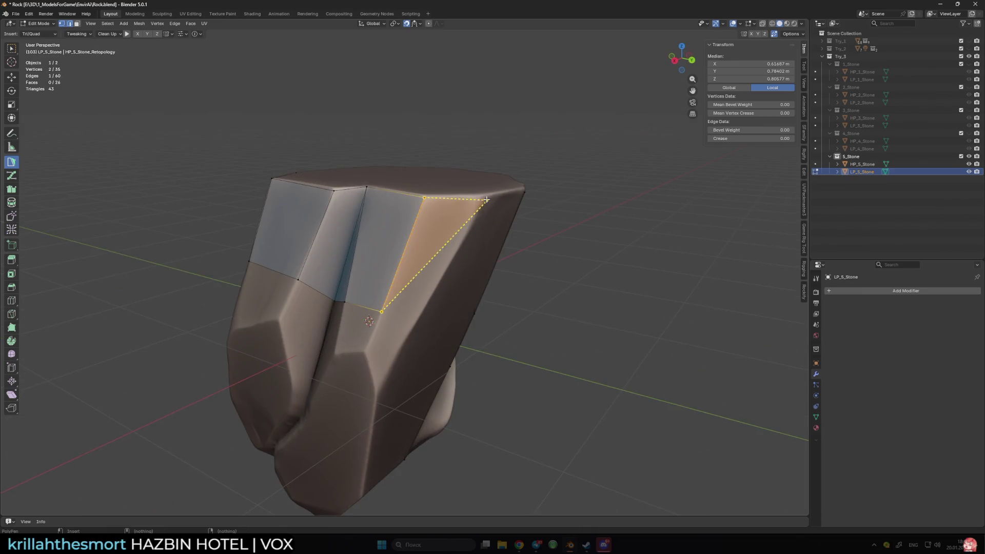
left_click(420, 316)
left_click_drag(420, 316, 429, 299)
Build new quads down the crease, converting a triangle to a quad and fitting its vertices
middle_click_drag(464, 232, 487, 228)
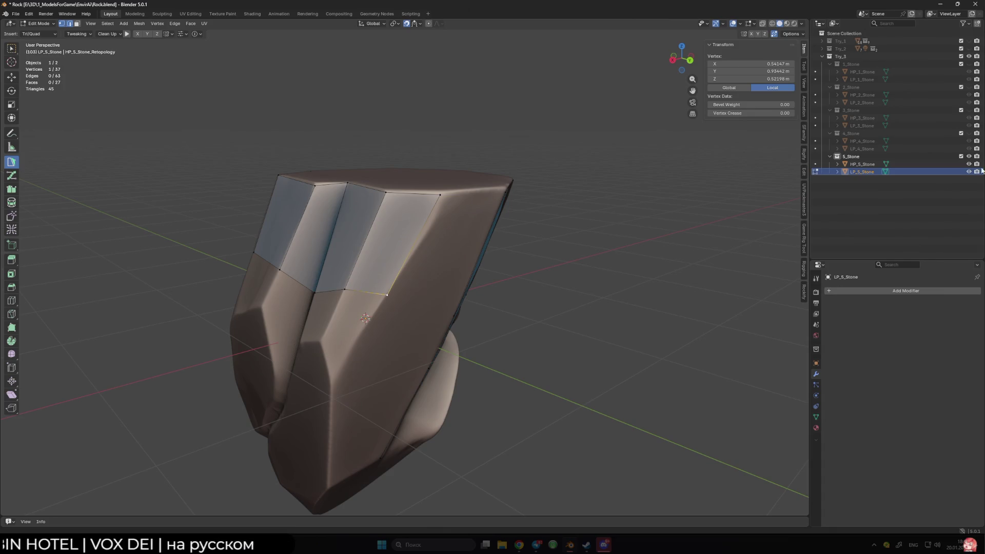
left_click(439, 195, "shift")
middle_click_drag(440, 195, 397, 364)
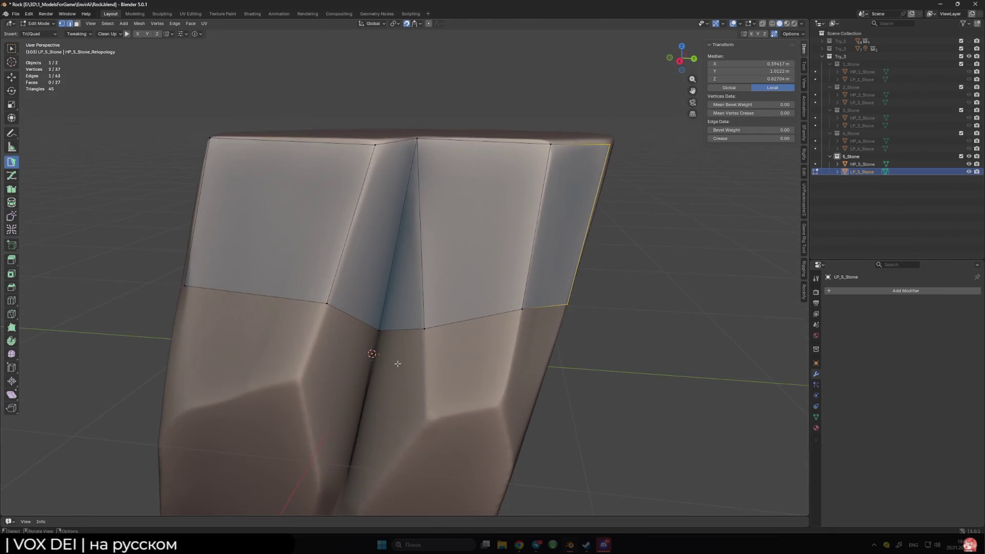
left_click(427, 331)
scroll(547, 312, "down", 5)
mouse_move(547, 312)
middle_mouse_down()
mouse_move(407, 266)
mouse_move(425, 256)
mouse_move(412, 261)
middle_mouse_up()
left_click(406, 266, "ctrl")
scroll(413, 261, "up", 3)
left_click_drag(439, 286, 449, 284)
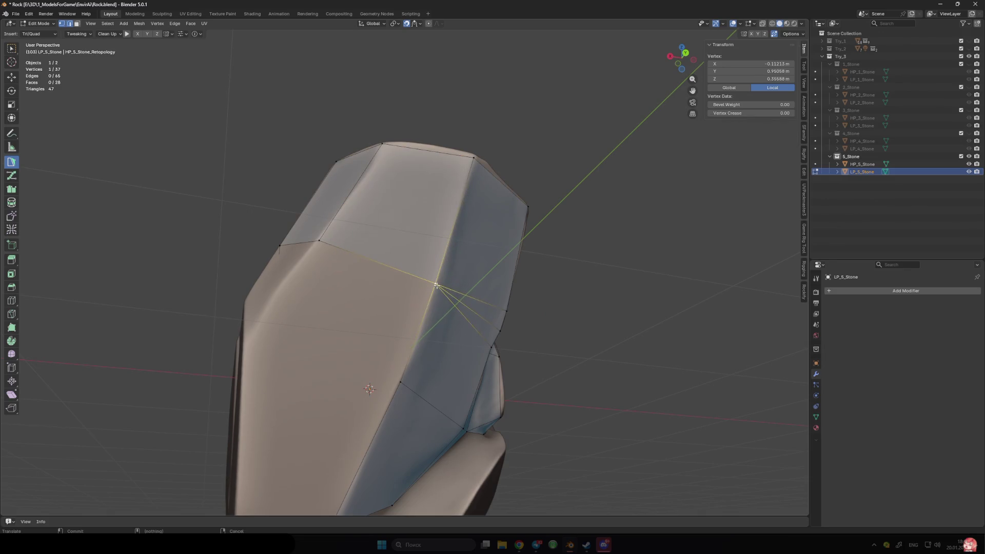
scroll(437, 287, "down", 4)
left_click(333, 291, "shift")
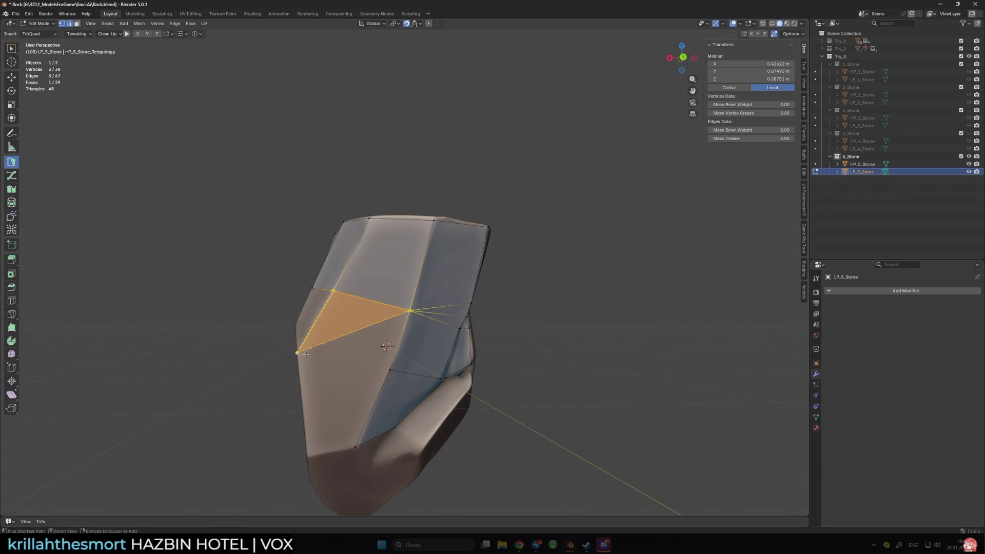
left_click_drag(299, 352, 293, 347)
On the rock's other side, add faces off an edge, including quads in the groove and on the left
mouse_move(293, 347)
middle_mouse_down()
mouse_move(433, 321)
mouse_move(412, 306)
mouse_move(419, 329)
mouse_move(427, 282)
middle_mouse_up()
left_click(410, 282)
left_click(419, 328)
scroll(426, 282, "up", 2)
left_click(417, 304, "ctrl")
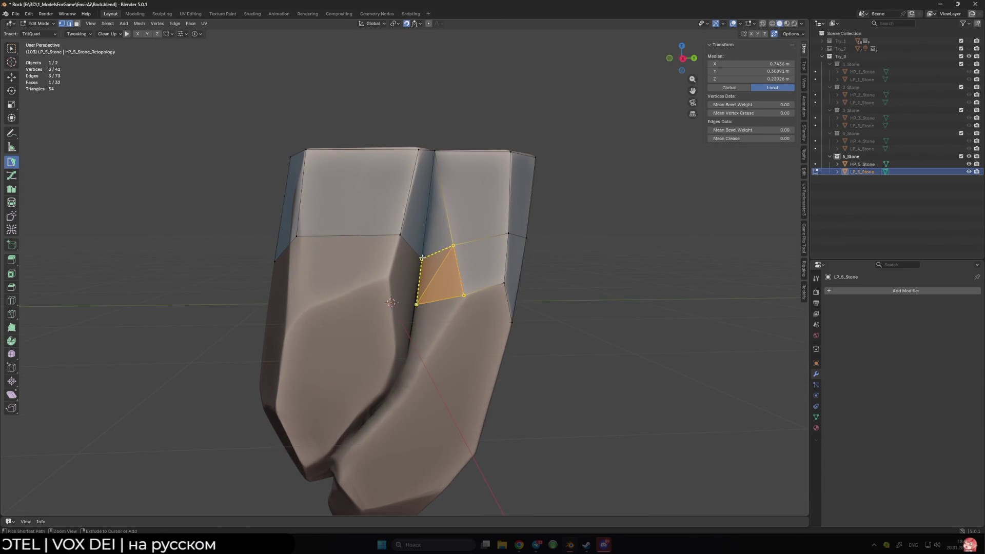
left_click(390, 274, "ctrl")
Fill a triangle between existing vertices and extend a quad and triangle down from the bottom edge
middle_click_drag(404, 294, 379, 284)
left_click_drag(379, 283, 377, 282, "ctrl")
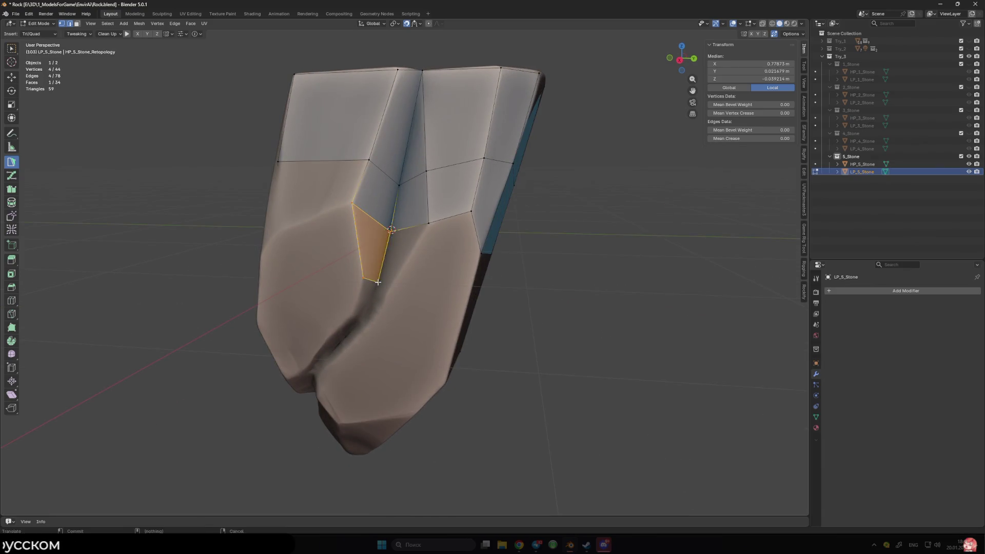
left_click(428, 224, "ctrl")
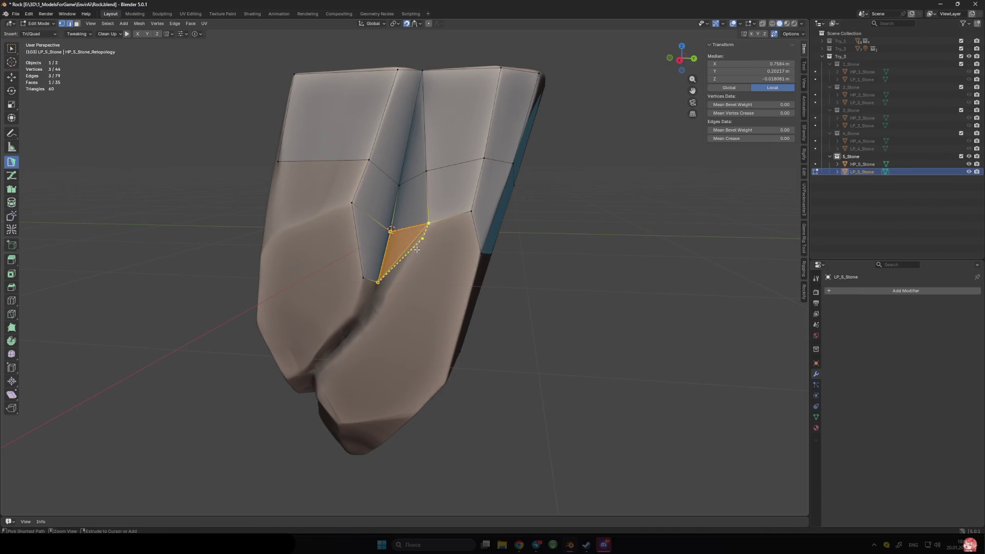
left_click_drag(387, 289, 355, 317)
left_click(350, 316, "ctrl")
middle_click_drag(360, 274, 340, 309)
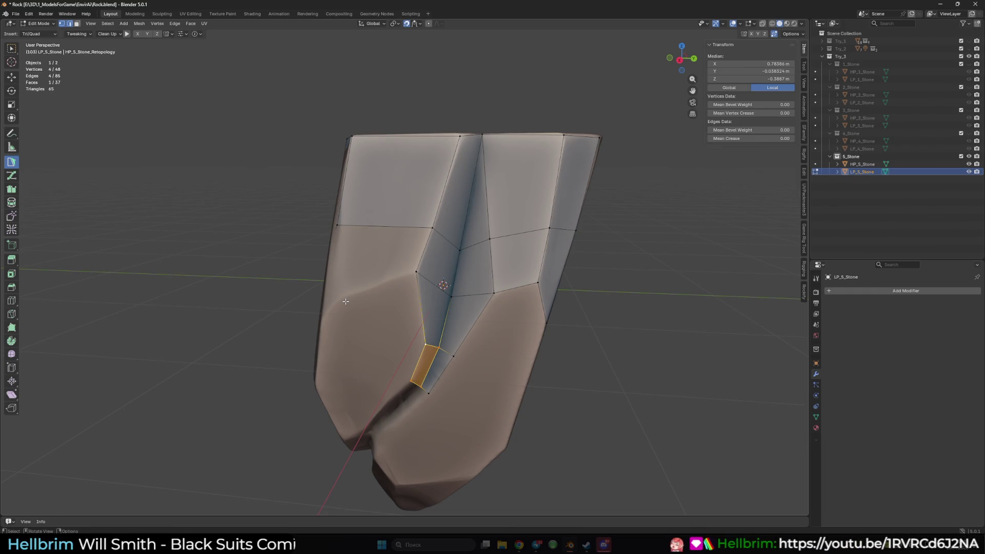
Extend faces below the horizontal edges near the upper faces, snapping new vertices onto the surface
mouse_move(262, 264)
middle_mouse_down()
mouse_move(318, 287)
mouse_move(451, 281)
middle_mouse_up()
left_click(455, 280)
middle_click_drag(349, 305, 377, 285)
left_click(395, 240)
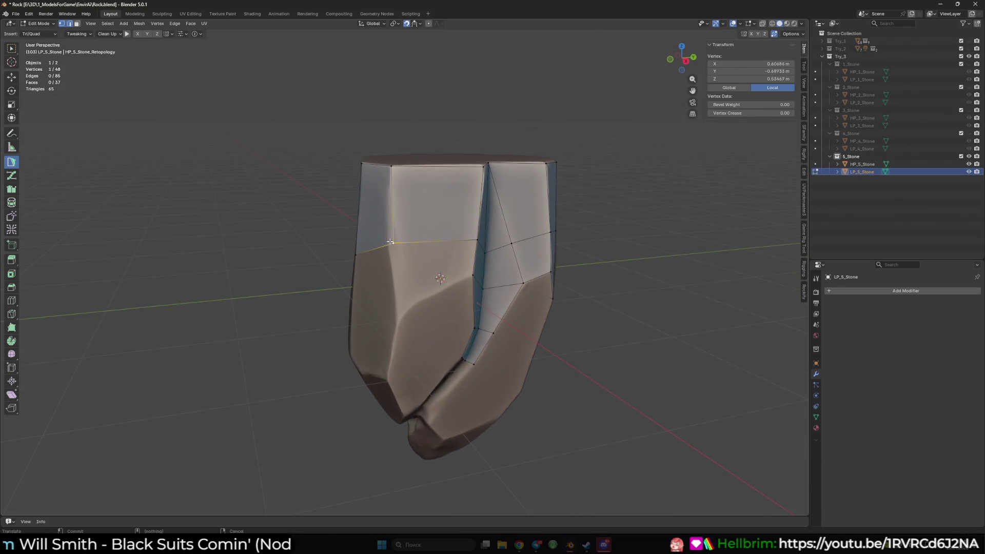
left_click(396, 308, "ctrl")
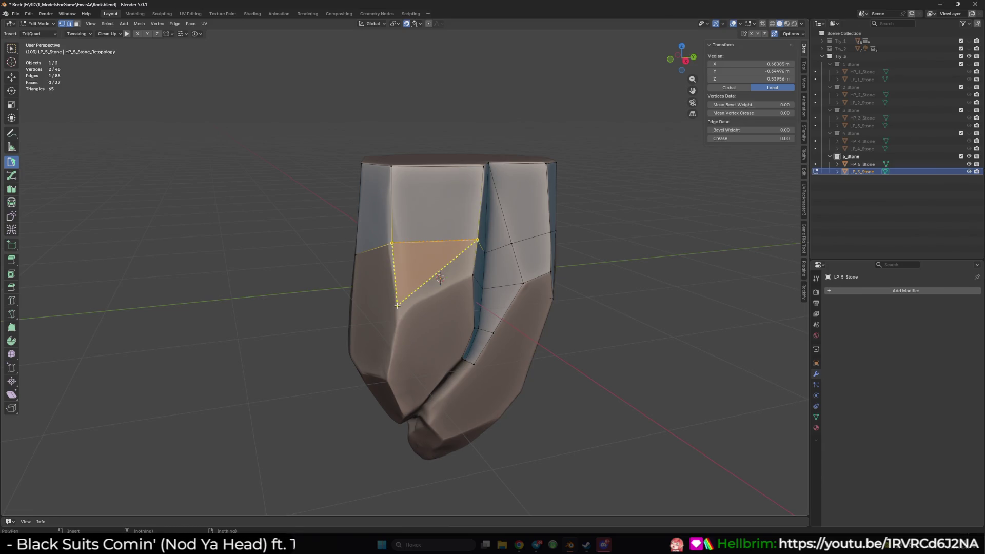
left_click_drag(401, 301, 411, 304)
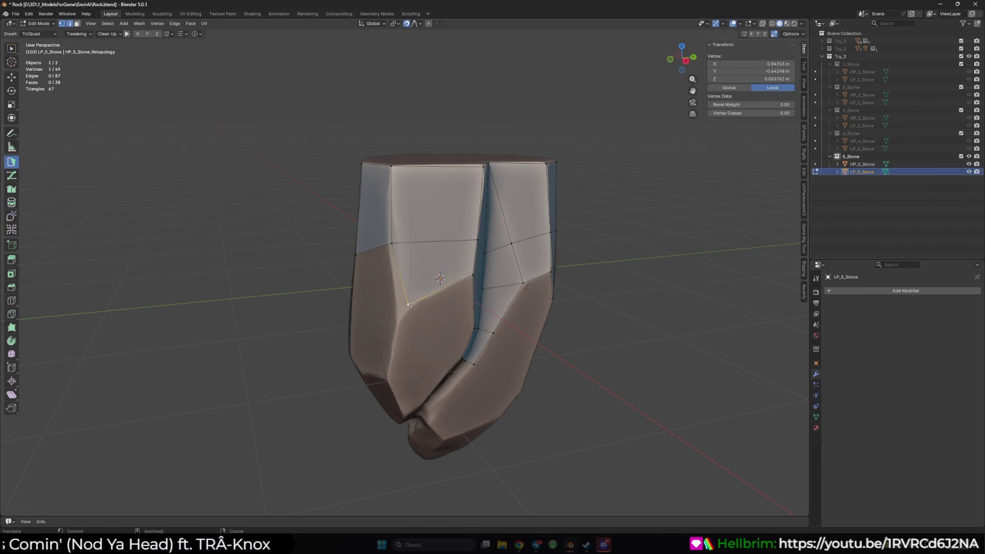
left_click(409, 289)
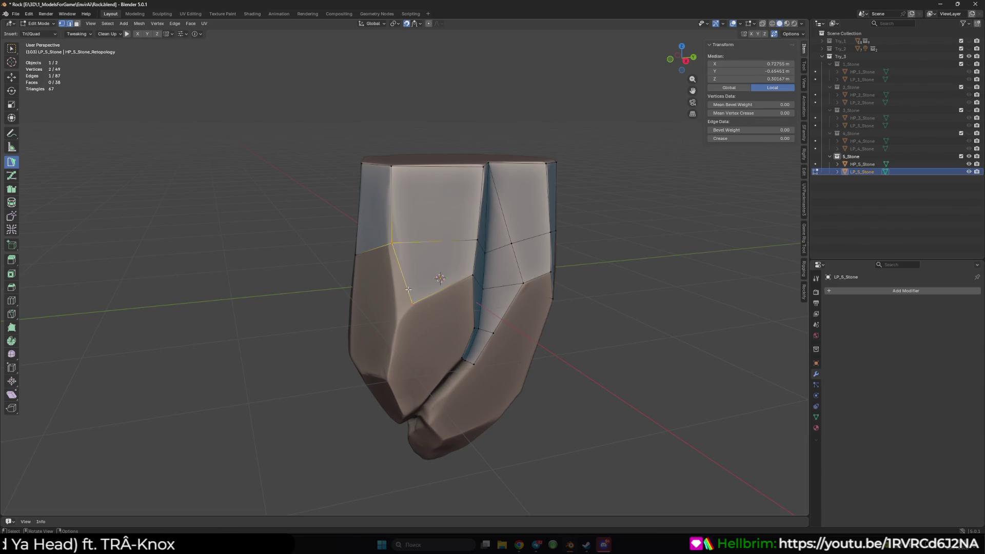
left_click(399, 321, "ctrl")
middle_click_drag(405, 313, 436, 291)
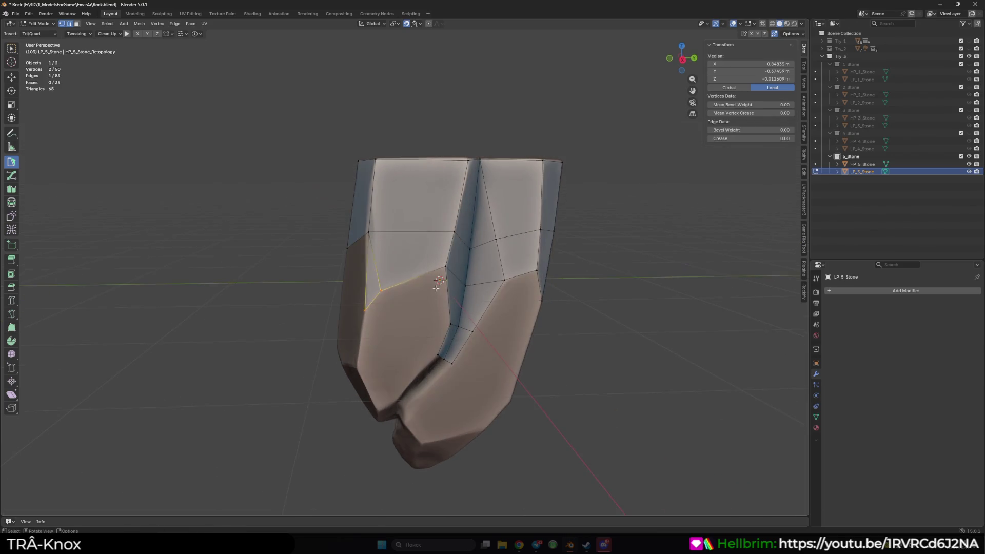
Add triangles and lower faces beside the crease, turning one into a quad and raising its corner vertex
left_click(450, 324, "ctrl")
left_click(416, 307)
left_click(365, 311, "ctrl")
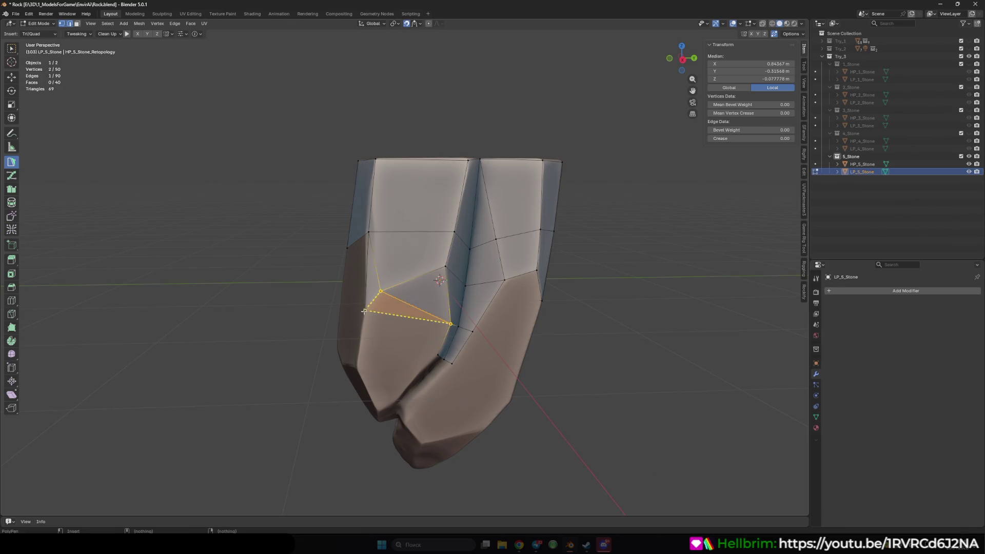
left_click(439, 354, "ctrl")
left_click(355, 368, "ctrl")
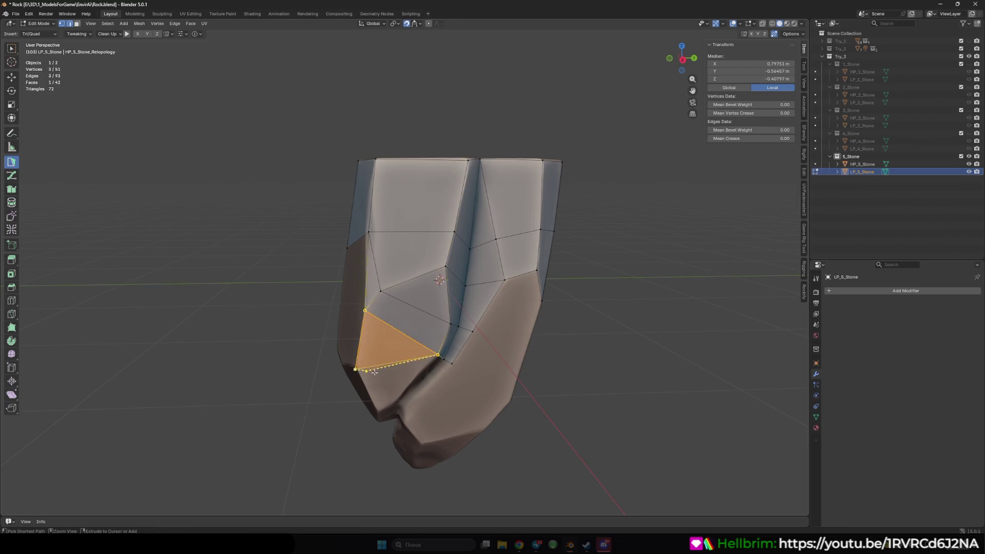
left_click(409, 383, "ctrl")
middle_click_drag(409, 382, 398, 352)
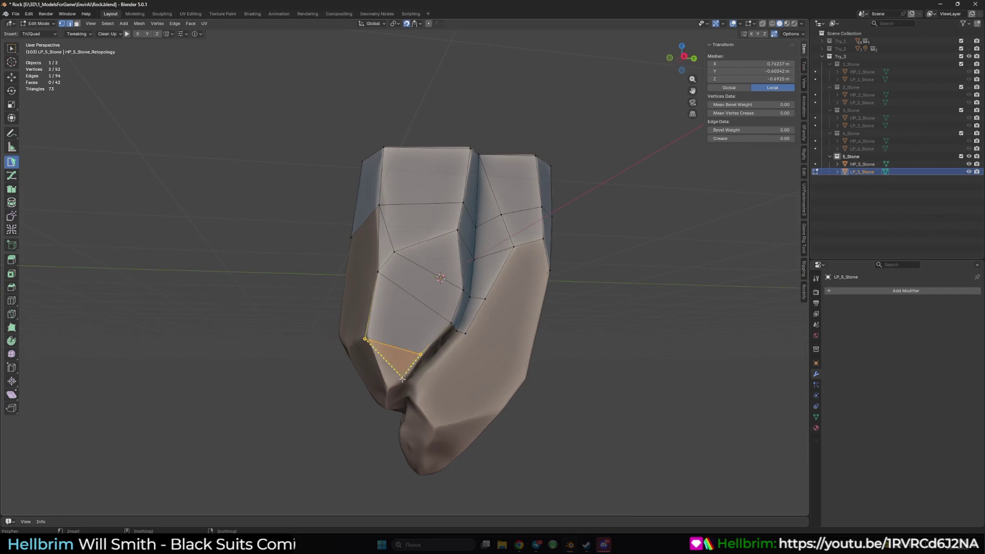
left_click_drag(363, 342, 367, 334)
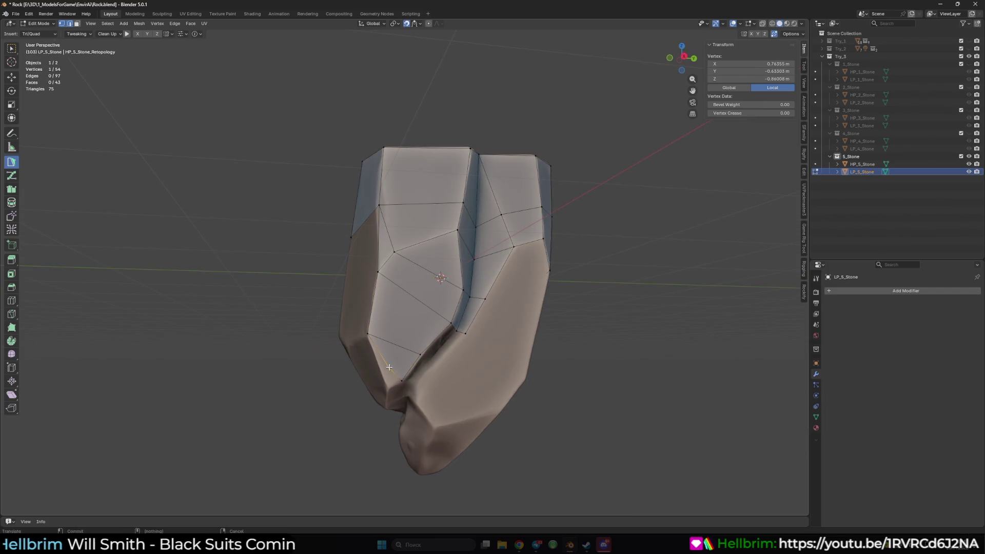
Add a lower-corner triangle, a quad along the crease, and a triangle further down it
left_click_drag(387, 381, 403, 379, "ctrl")
left_click(403, 378, "ctrl")
middle_click_drag(403, 378, 413, 343)
left_click(446, 298, "ctrl")
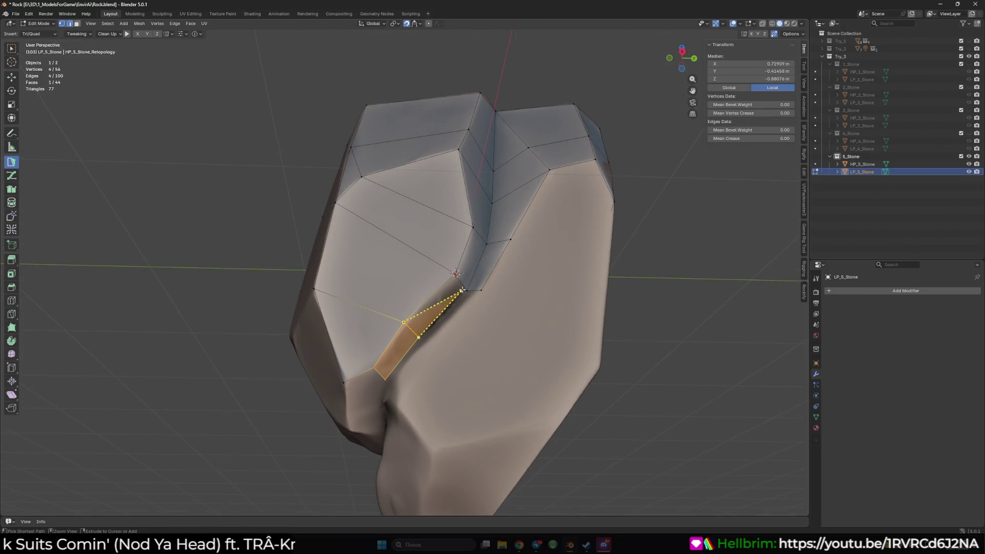
middle_click_drag(446, 298, 465, 348)
left_click(462, 382, "ctrl")
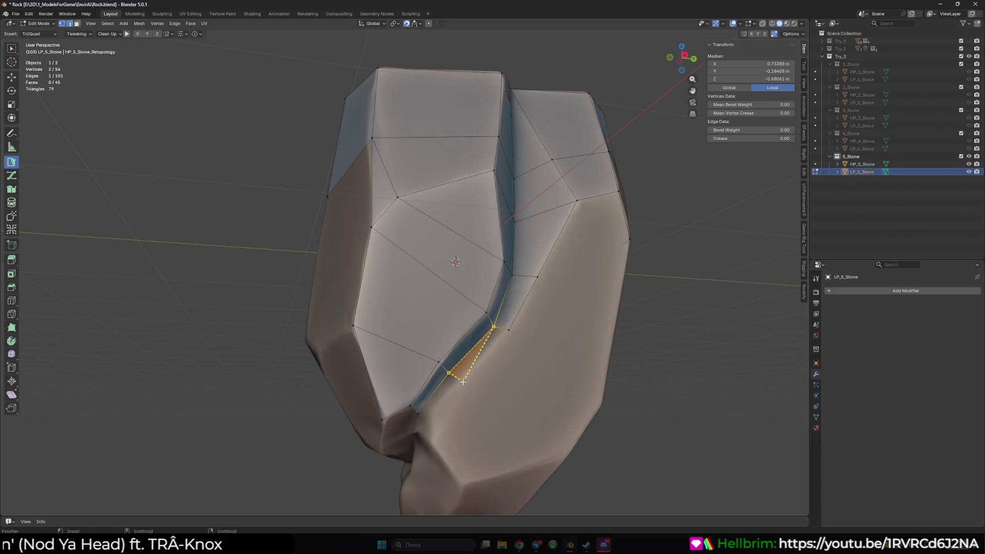
left_click(461, 378)
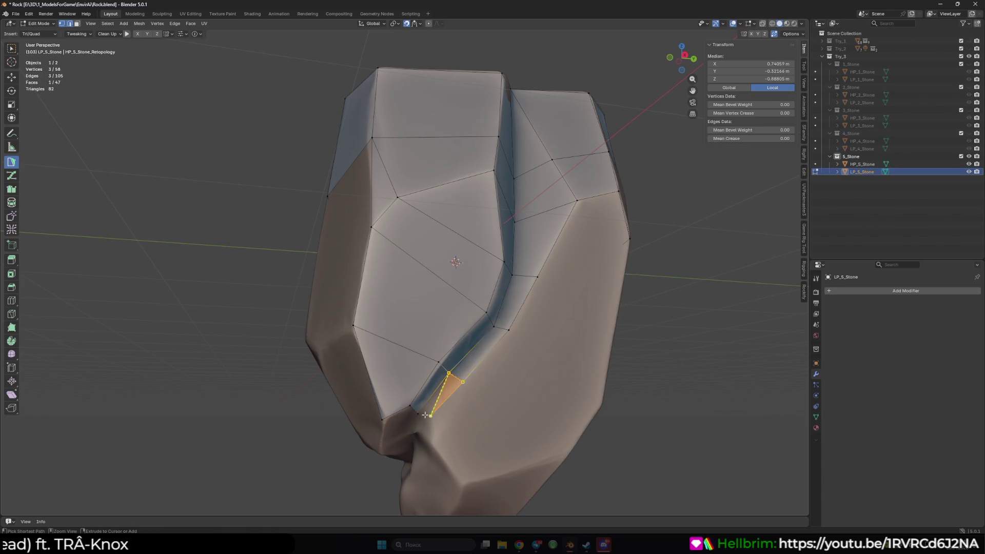
Close the bottom of the crease with a triangle and reposition a vertex along it
left_click(420, 414)
middle_click_drag(420, 414, 448, 229)
left_click(427, 272, "ctrl")
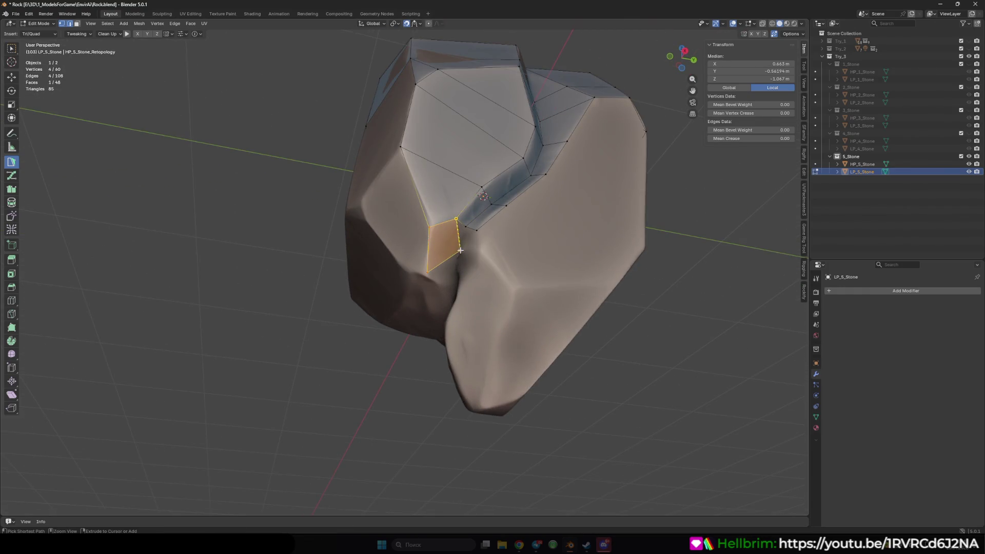
left_click(461, 226)
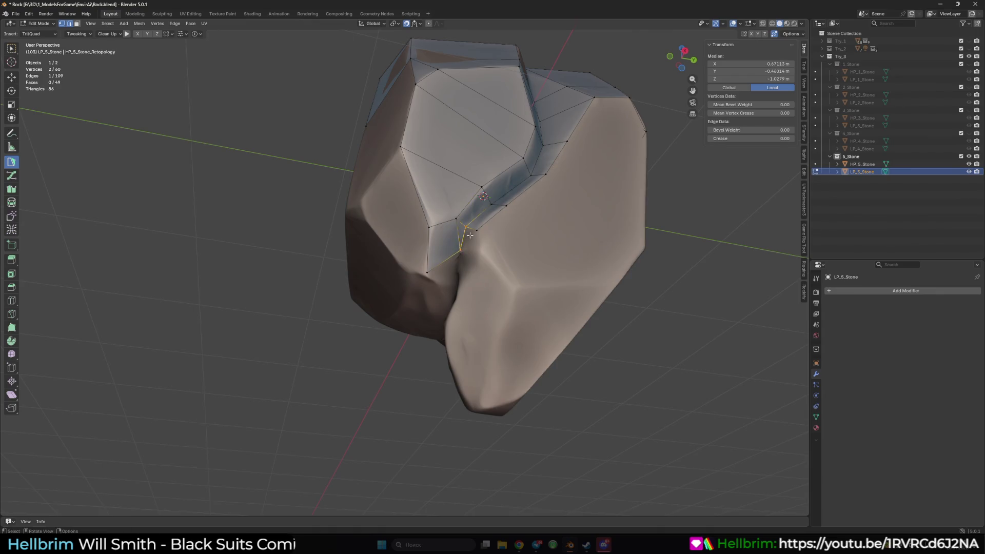
left_click_drag(479, 251, 480, 229)
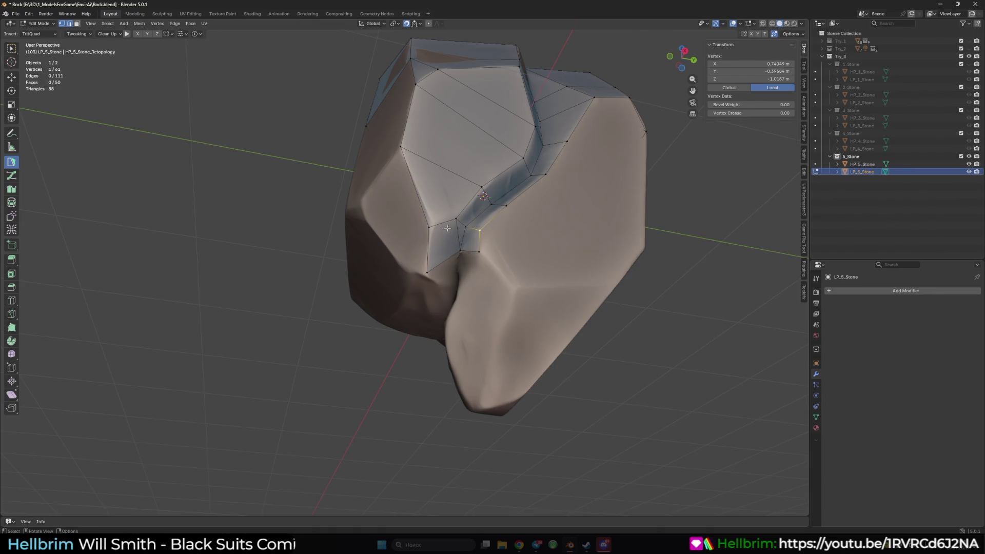
Add a face from the chosen edge, replace a misplaced one, and add another below the crease
mouse_move(434, 224)
middle_mouse_down()
mouse_move(390, 231)
mouse_move(461, 288)
middle_mouse_up()
left_click(475, 304, "ctrl")
left_click(437, 312, "shift")
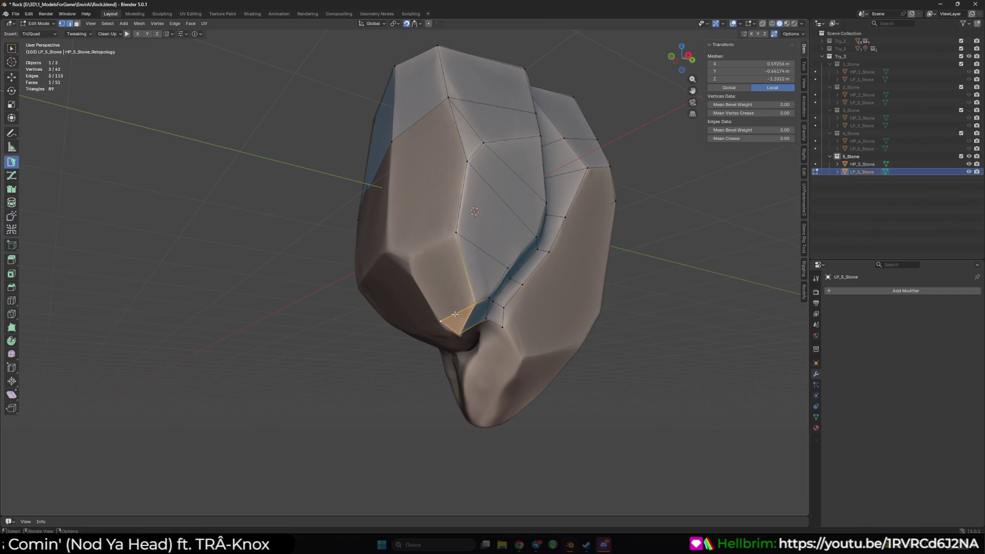
left_click(440, 321, "ctrl")
left_click(430, 264, "ctrl")
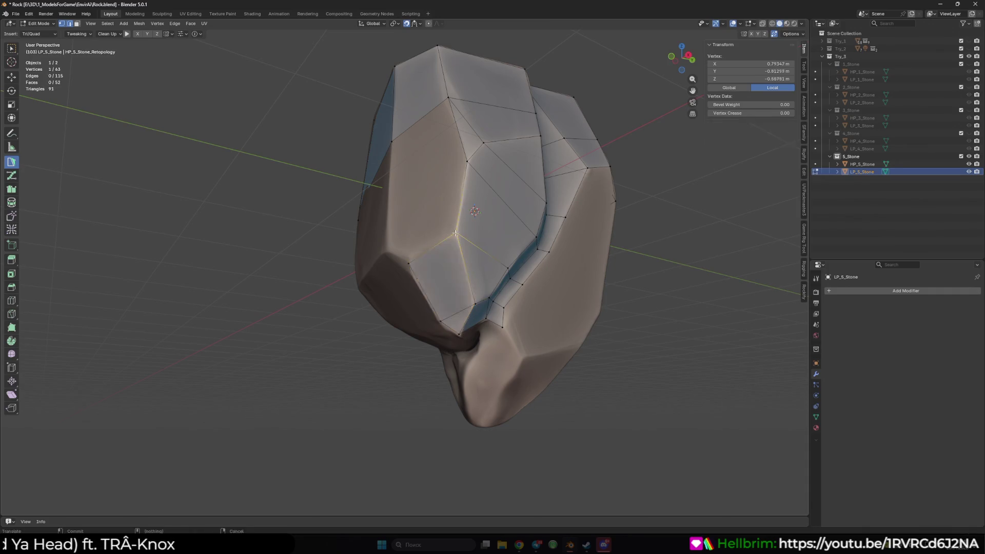
middle_click_drag(430, 265, 455, 247)
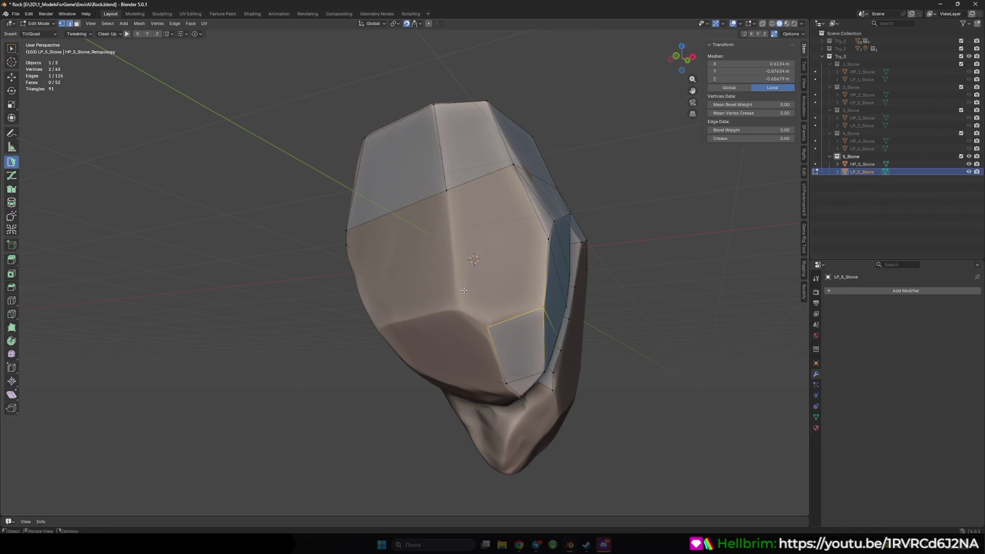
Fill the remaining gap with a quad, cover the lower area, and merge a stray vertex into its neighbour
left_click(472, 224)
mouse_move(464, 266)
middle_mouse_down()
mouse_move(487, 257)
mouse_move(459, 299)
mouse_move(370, 228)
middle_mouse_up()
left_click_drag(370, 228, 373, 235)
middle_click_drag(374, 235, 379, 224)
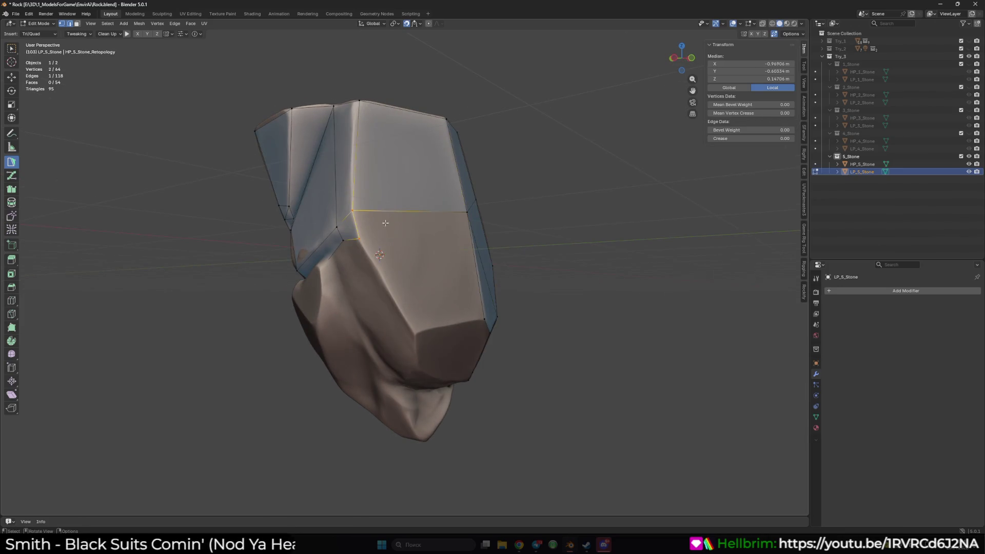
left_click_drag(380, 224, 414, 333)
middle_click_drag(414, 333, 369, 237)
left_click(369, 237)
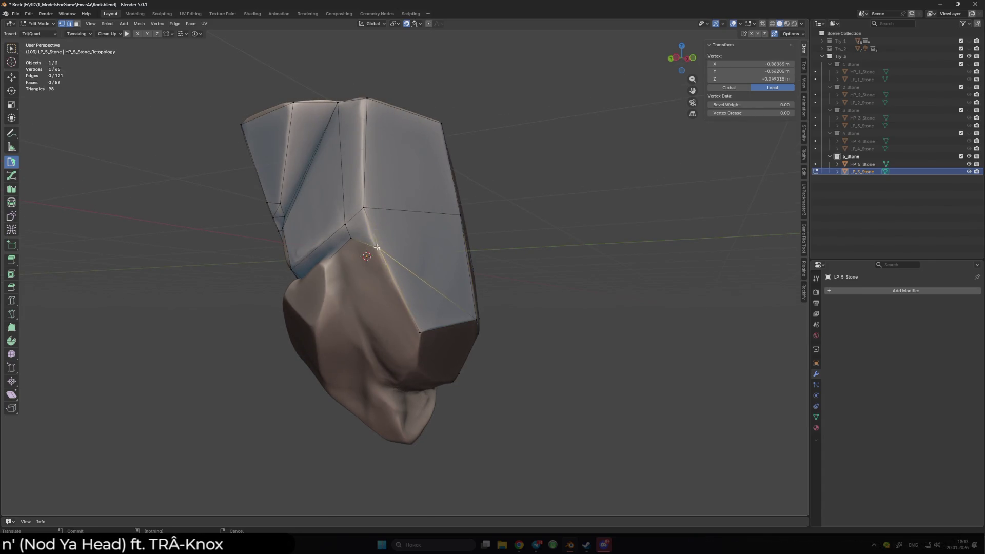
left_click_drag(371, 235, 371, 235)
Fit a lower-side vertex onto the surface and add a triangle below the lower edge
middle_click_drag(371, 235, 373, 270)
left_click(374, 270)
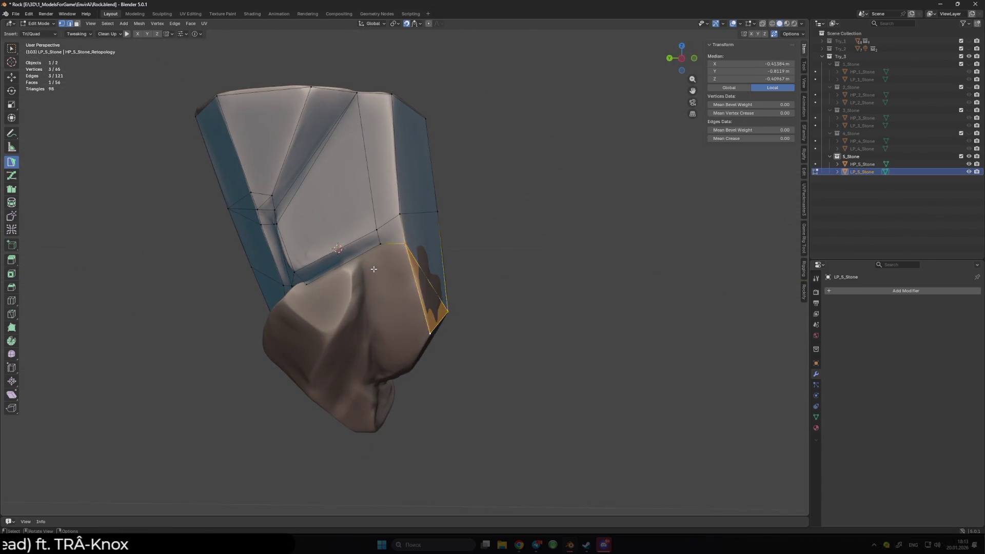
mouse_move(381, 239)
left_mouse_down()
mouse_move(356, 255)
mouse_move(353, 240)
left_mouse_up()
mouse_move(354, 240)
middle_mouse_down()
mouse_move(385, 236)
mouse_move(388, 280)
middle_mouse_up()
left_click(390, 284)
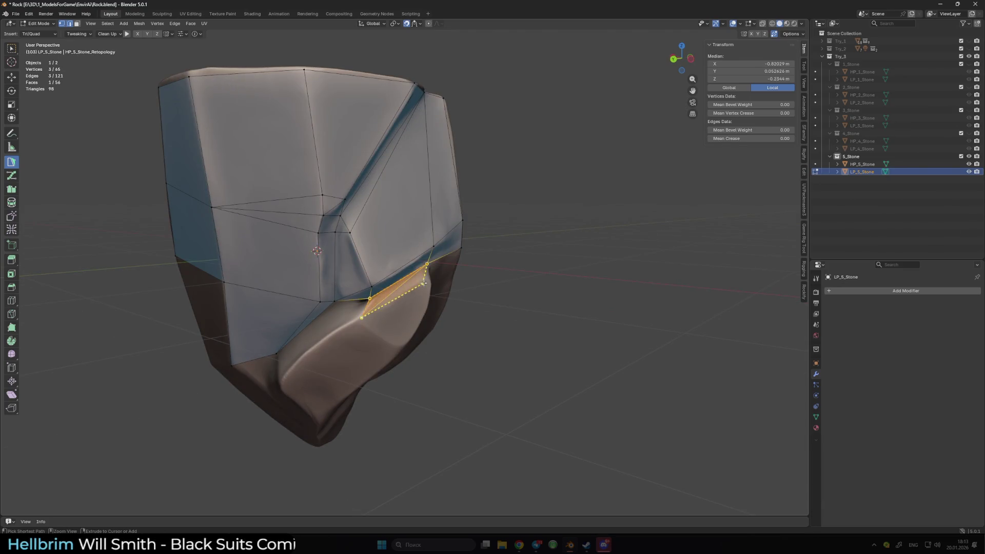
left_click(375, 295)
middle_click_drag(375, 294, 382, 306)
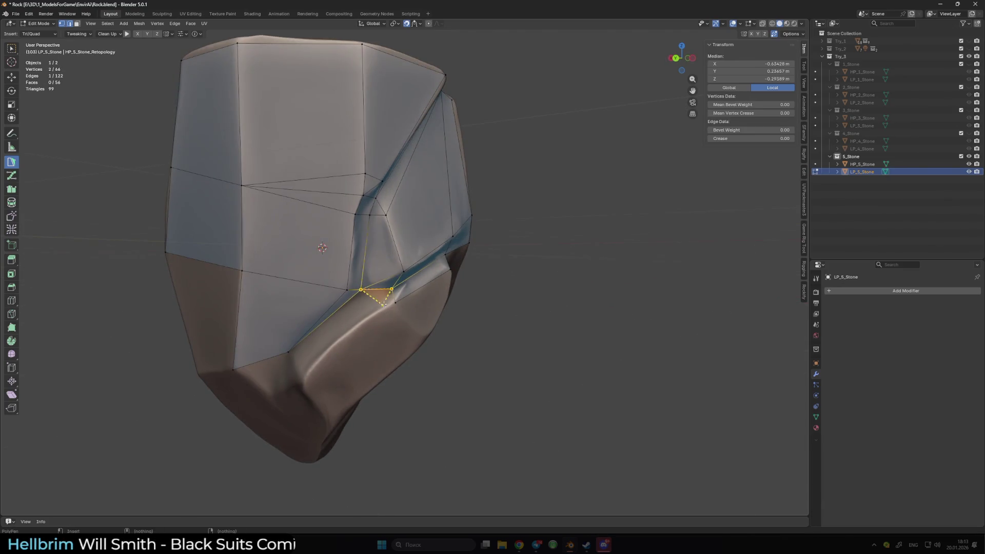
left_click(396, 303)
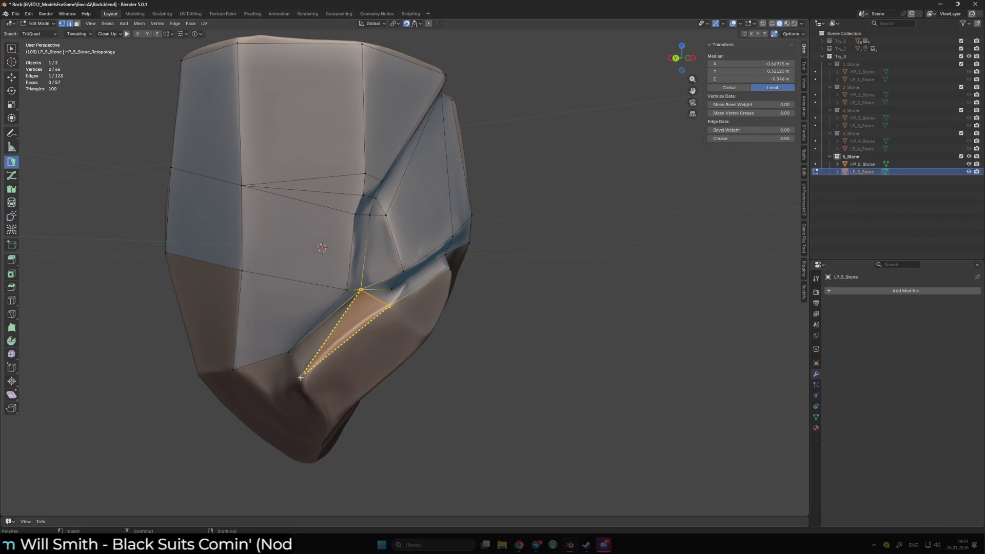
Add two faces down the rock's side and raise a side vertex to match the surface
left_click(288, 353)
mouse_move(288, 353)
middle_mouse_down()
mouse_move(352, 280)
mouse_move(326, 291)
middle_mouse_up()
left_click(343, 285, "ctrl")
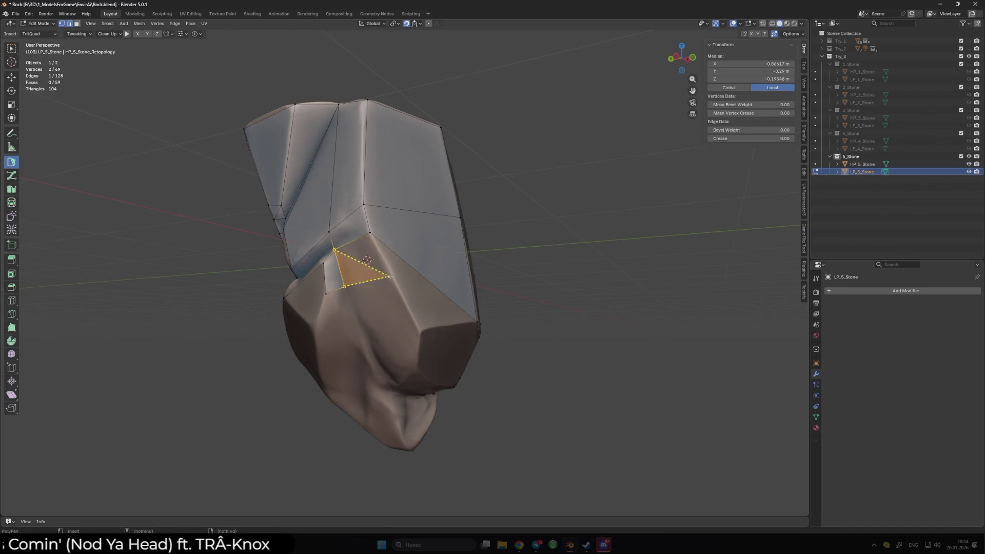
left_click(378, 239, "ctrl")
middle_click_drag(378, 239, 341, 246)
left_click(339, 245)
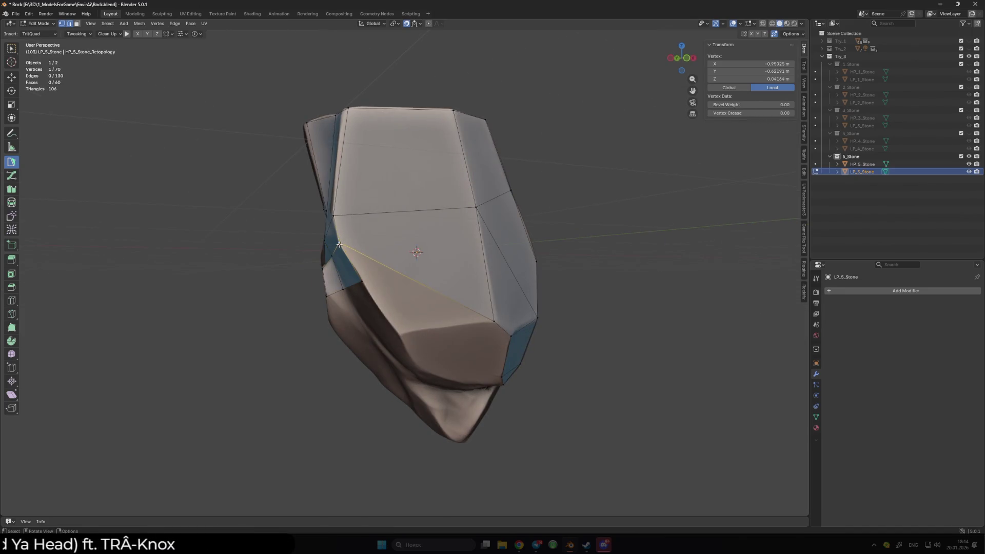
left_click_drag(494, 322, 491, 290)
Dissolve the diagonal edge so its two triangles merge into a single face
left_click(511, 296)
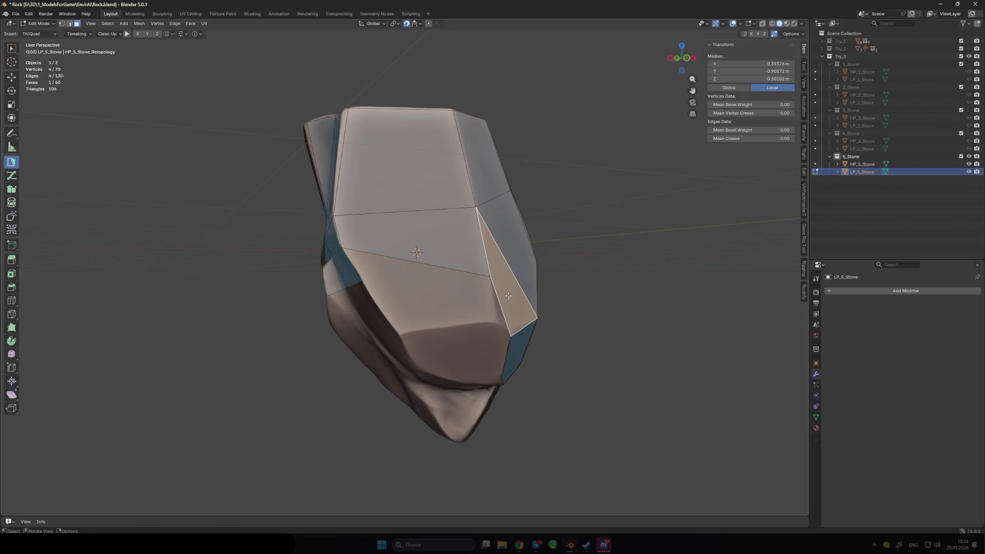
right_click(504, 309)
left_click(508, 277)
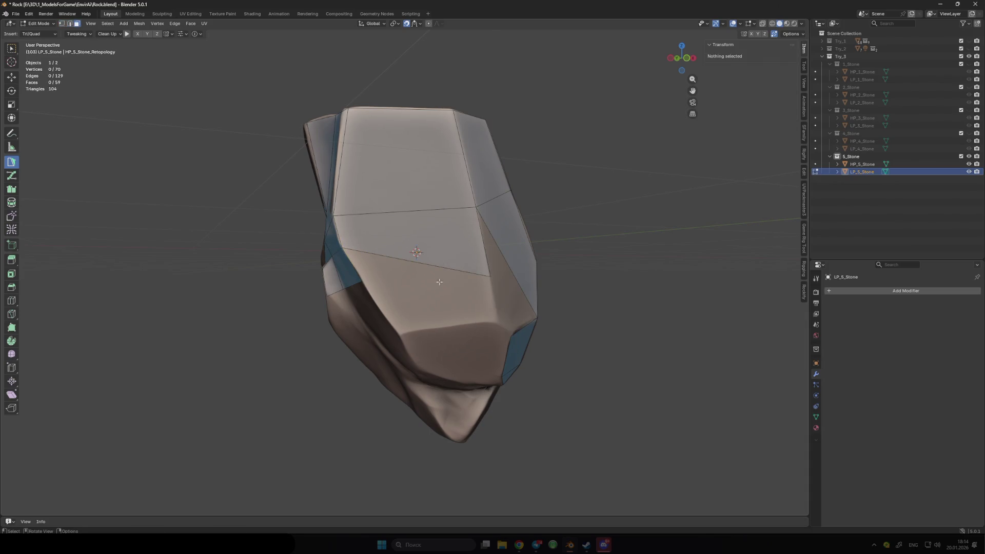
Add a vertex and pull the middle band's vertices onto the high-poly sculpt
key("1")
left_click(371, 272)
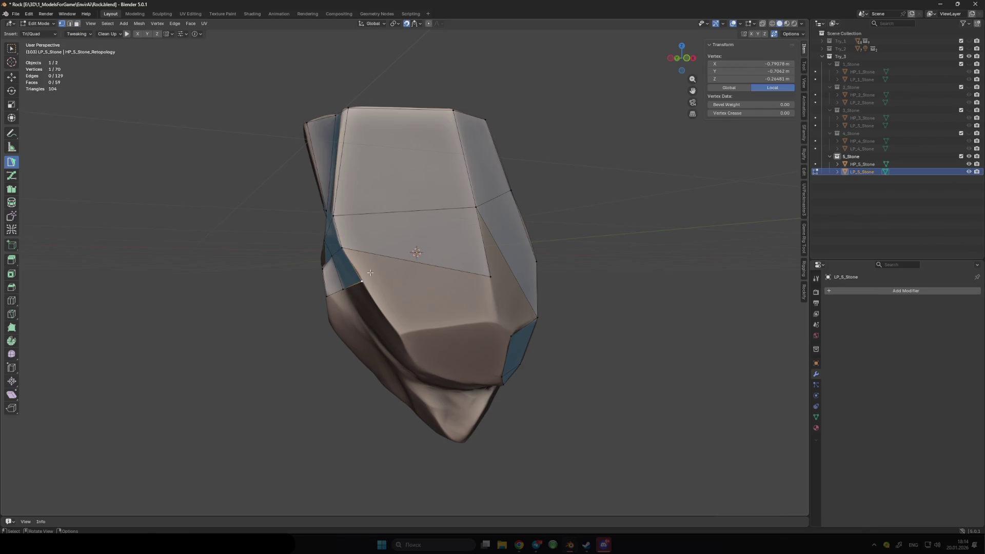
key("2")
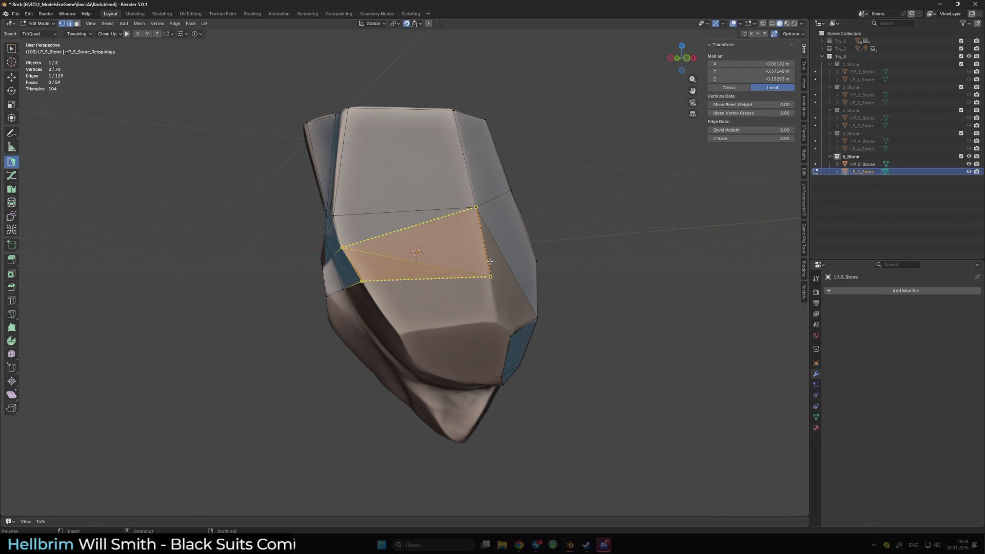
left_click_drag(491, 276, 481, 253)
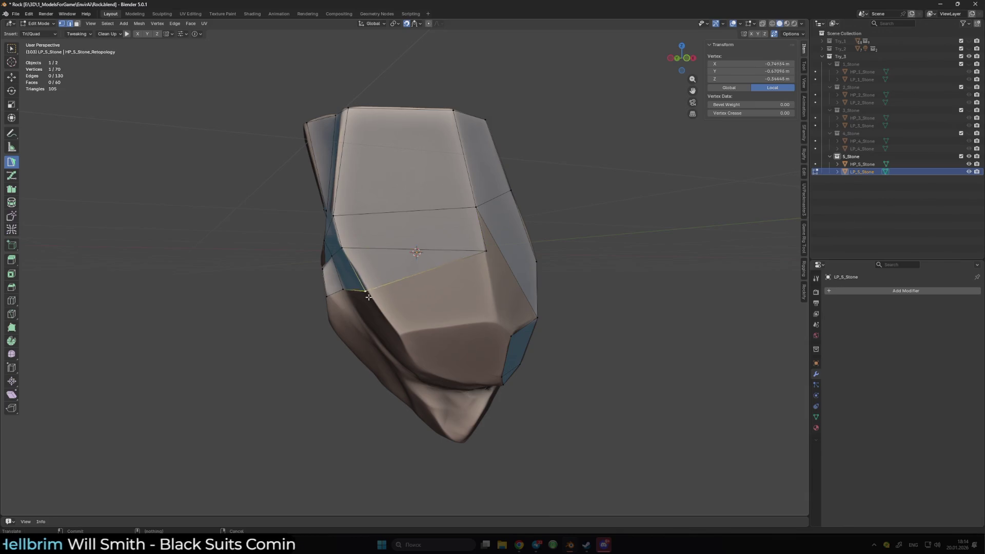
middle_click_drag(396, 276, 374, 283)
left_click_drag(374, 283, 330, 278)
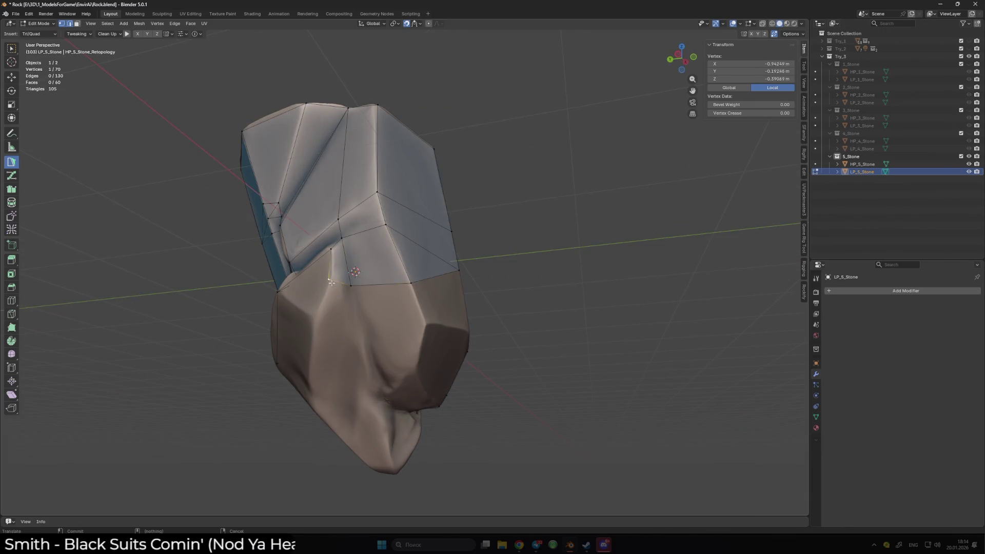
mouse_move(330, 277)
middle_mouse_down()
mouse_move(392, 307)
mouse_move(357, 312)
middle_mouse_up()
Poly Build new triangles and faces along the rock's lower band
left_click(362, 269)
left_click_drag(357, 312, 355, 311)
middle_click_drag(357, 313, 334, 299)
left_click(334, 298)
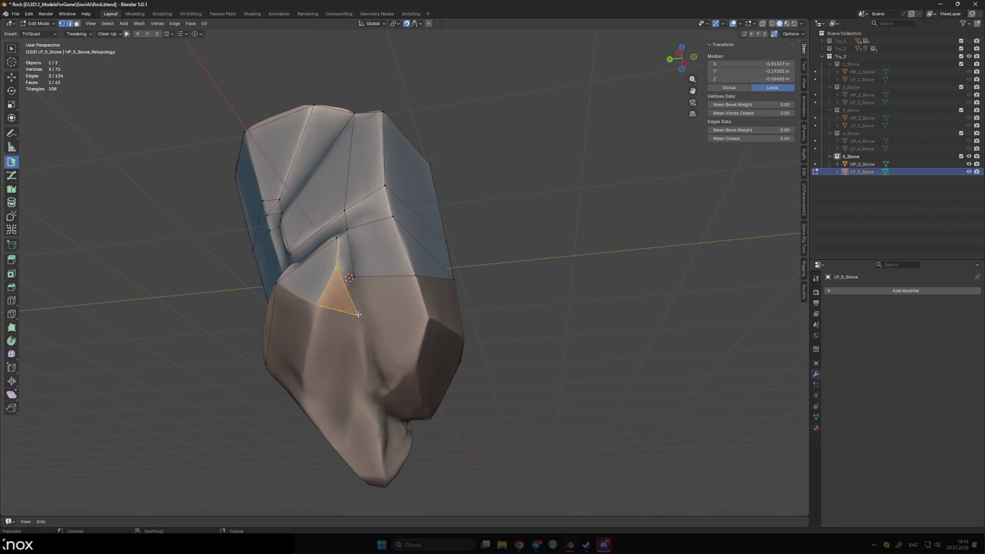
left_click_drag(353, 277, 349, 277)
left_click(415, 276)
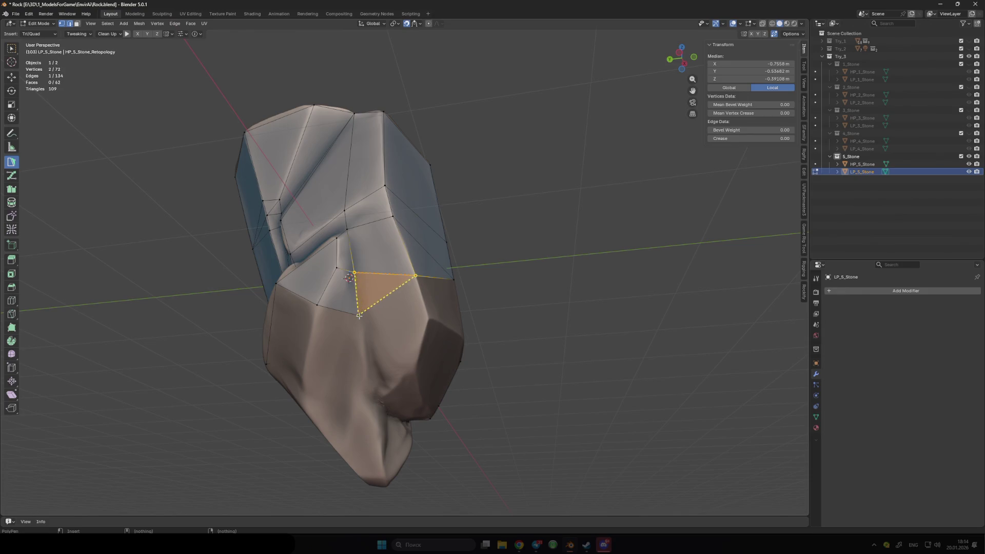
left_click(367, 353)
mouse_move(367, 353)
middle_mouse_down()
mouse_move(405, 364)
mouse_move(456, 300)
middle_mouse_up()
left_click(411, 368)
left_click_drag(456, 300, 454, 259)
middle_click_drag(454, 259, 463, 298)
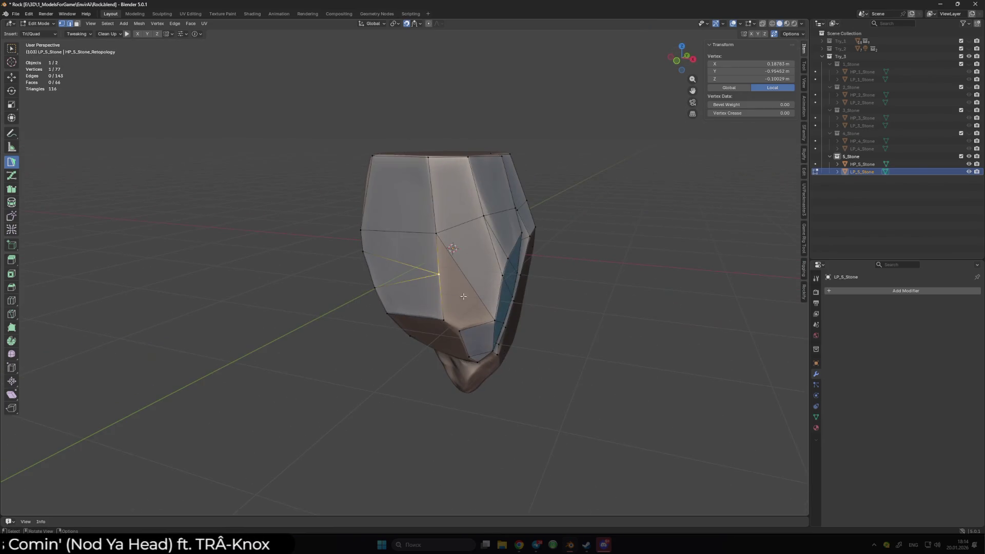
Dissolve the front diagonal edge into a quad, then add faces toward the lower edge
left_click(475, 279)
key("x")
left_click(464, 275)
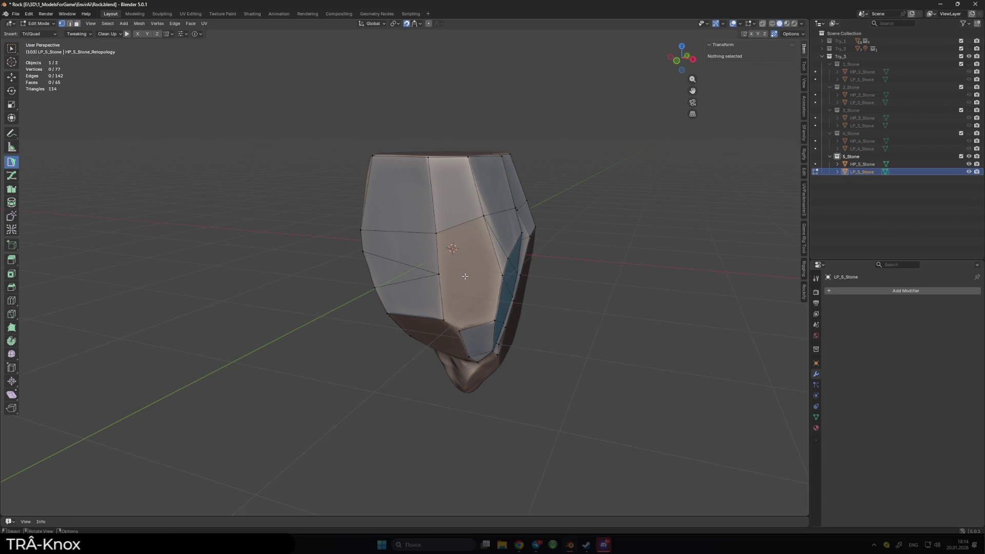
left_click(456, 229)
mouse_move(451, 267)
middle_mouse_down()
mouse_move(445, 302)
mouse_move(418, 286)
mouse_move(446, 306)
mouse_move(460, 285)
middle_mouse_up()
left_click(474, 307)
left_click(436, 304)
left_click(439, 305)
Extend the retopology on another side with new vertices and triangles toward the bottom
left_click_drag(464, 273, 464, 273)
mouse_move(418, 310)
middle_mouse_down()
mouse_move(530, 279)
mouse_move(445, 226)
mouse_move(466, 257)
mouse_move(375, 303)
middle_mouse_up()
left_click(446, 197, "shift")
left_click(371, 281, "ctrl")
left_click_drag(383, 328, 384, 329, "ctrl")
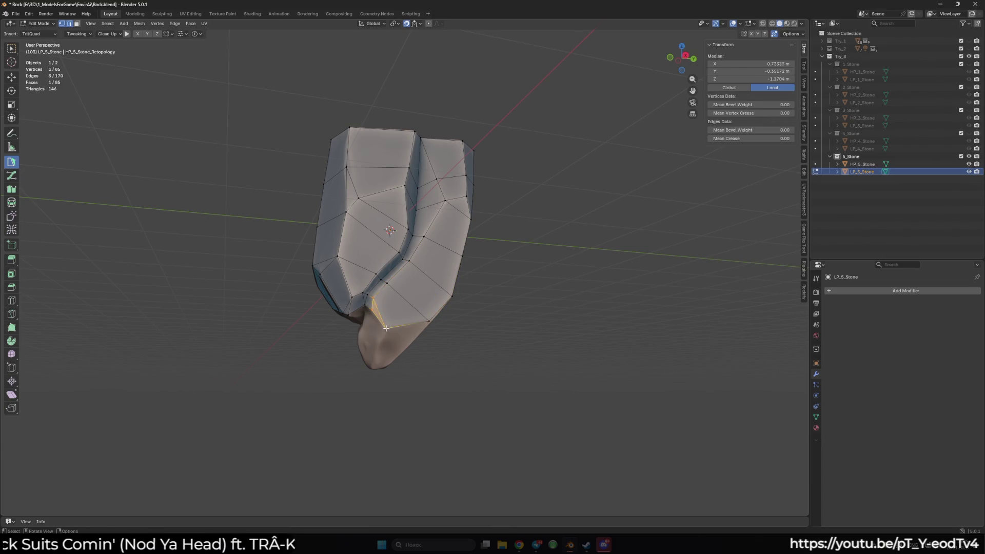
mouse_move(384, 329)
middle_mouse_down()
mouse_move(410, 304)
mouse_move(433, 301)
middle_mouse_up()
left_click(404, 303)
left_click(405, 341, "ctrl")
middle_click_drag(398, 334, 418, 353)
left_click_drag(386, 357, 388, 357)
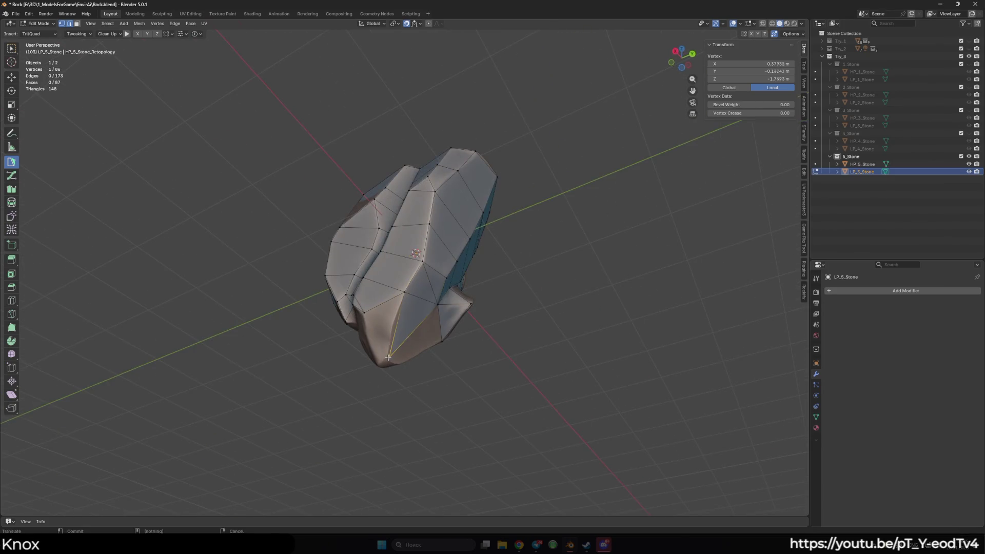
Snap a bottom vertex onto the sculpt and fill the gap beside it with a face
left_click(392, 339)
middle_click_drag(391, 340, 398, 349)
mouse_move(369, 306)
middle_mouse_down()
mouse_move(381, 342)
mouse_move(379, 309)
mouse_move(422, 239)
mouse_move(457, 281)
middle_mouse_up()
left_click(384, 349)
left_click_drag(458, 283, 423, 289)
scroll(482, 317, "down", 2)
middle_click_drag(482, 317, 487, 347)
scroll(487, 348, "up", 3)
left_click(470, 303, "shift")
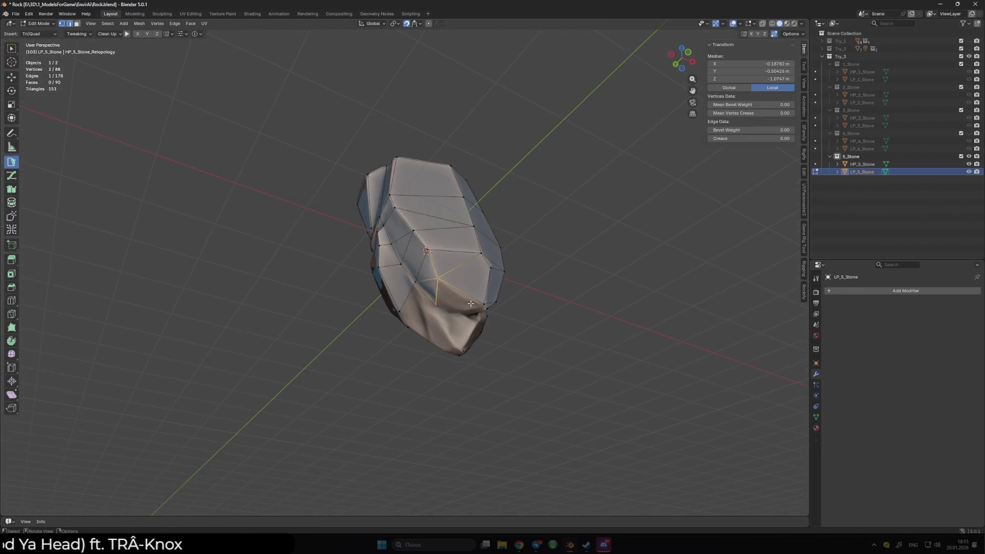
middle_click_drag(470, 304, 429, 289)
left_click(467, 232)
Fill more faces across the rock's underside, adjusting a vertex into place
middle_click_drag(467, 233, 443, 276)
scroll(443, 276, "up", 2)
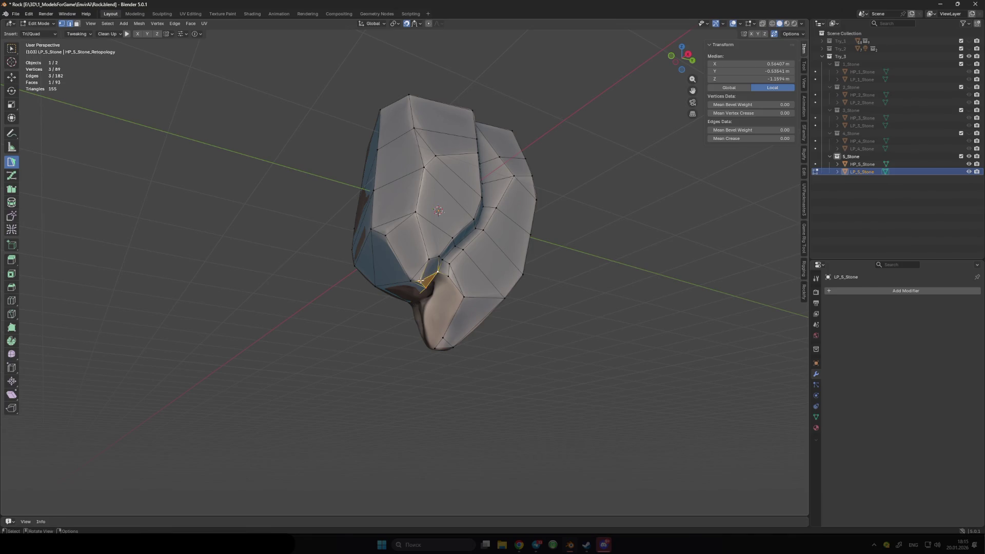
left_click(420, 280)
scroll(420, 281, "down", 3)
mouse_move(420, 280)
middle_mouse_down()
mouse_move(425, 216)
mouse_move(421, 243)
mouse_move(468, 269)
mouse_move(374, 290)
mouse_move(435, 295)
middle_mouse_up()
left_click(421, 243)
left_click(421, 242)
left_click(410, 263, "shift")
left_click(434, 295)
mouse_move(440, 243)
middle_mouse_down()
mouse_move(427, 252)
mouse_move(396, 223)
middle_mouse_up()
left_click_drag(396, 224, 395, 226)
Lower a vertex onto the surface and build new edges and faces from it
left_click(402, 220, "shift")
middle_click_drag(401, 220, 417, 249)
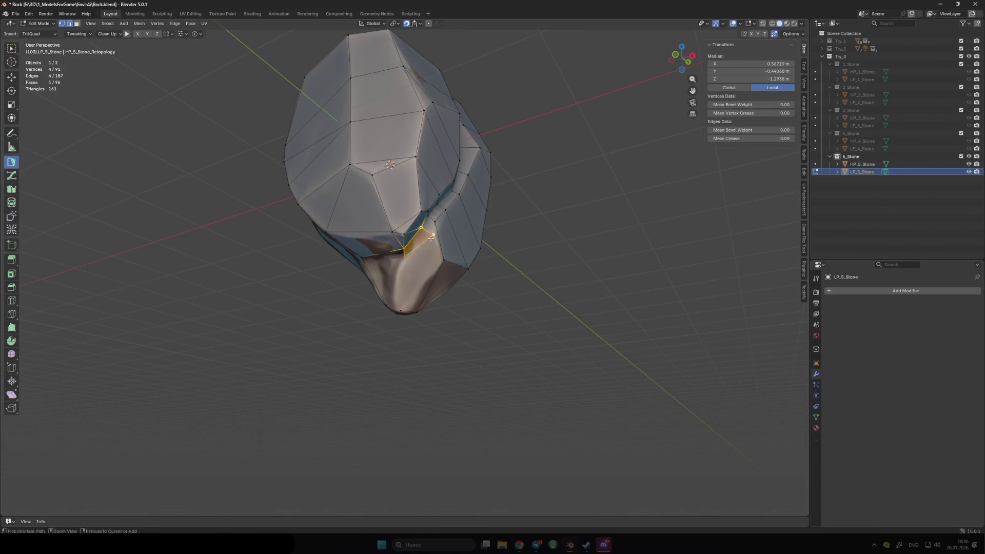
scroll(444, 263, "down", 5)
middle_click_drag(444, 263, 413, 227)
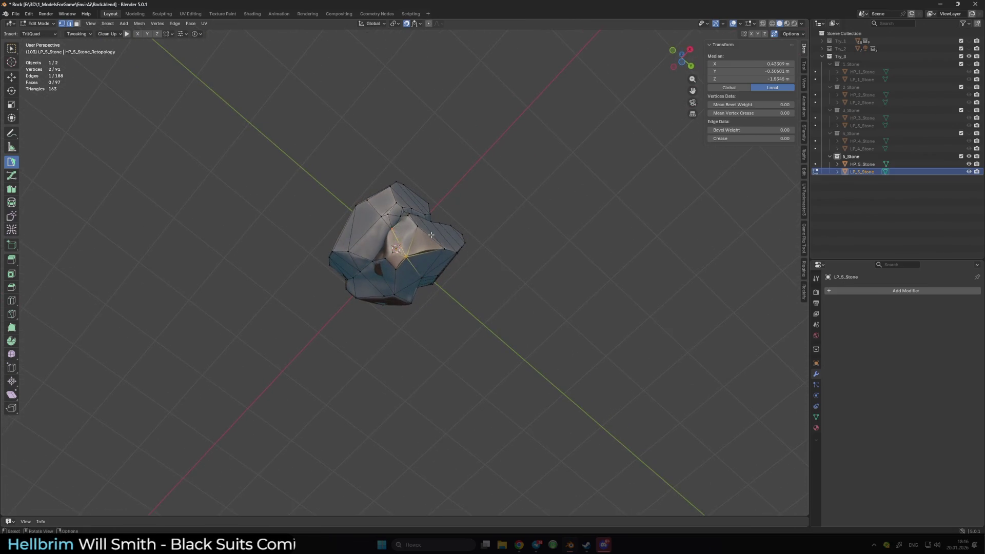
left_click_drag(414, 226, 408, 257)
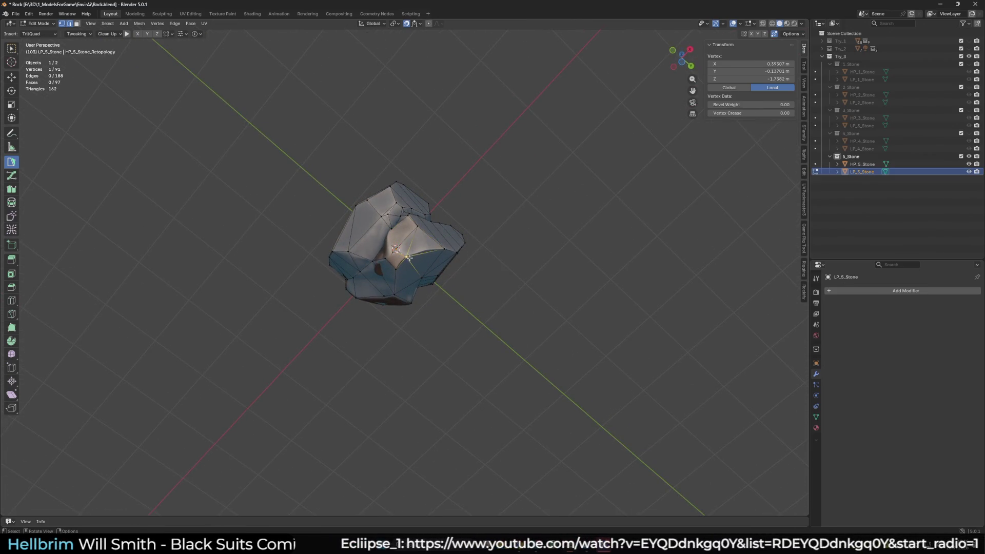
scroll(398, 267, "up", 3)
middle_click_drag(398, 267, 421, 263)
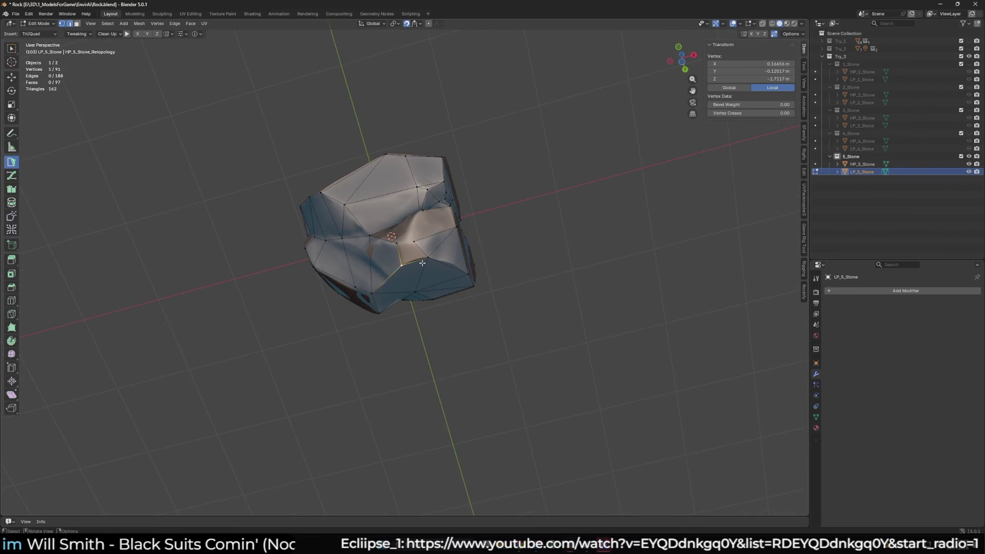
left_click(413, 242)
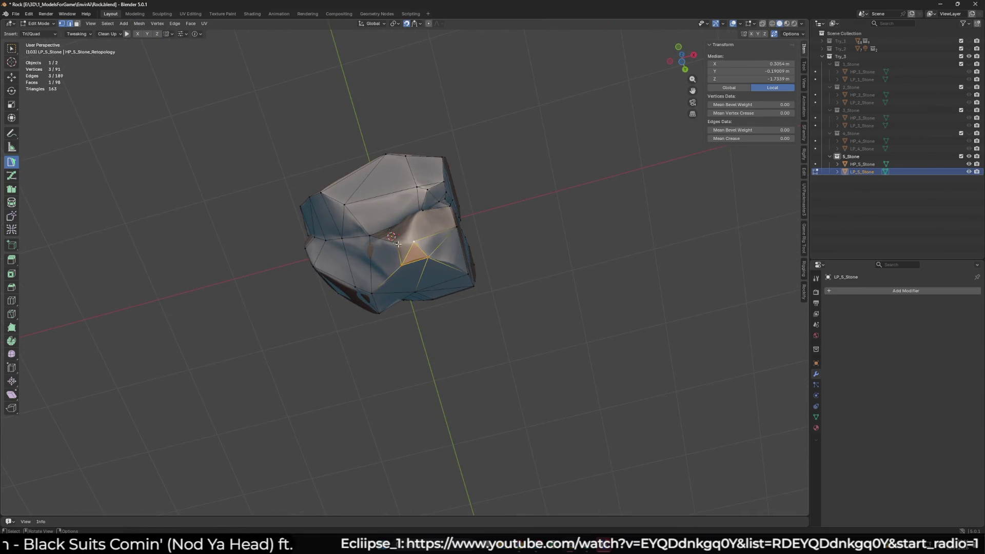
middle_click_drag(412, 243, 414, 275)
left_click(414, 275)
Add a face at the lower crease, then undo the last added face
left_click(399, 289)
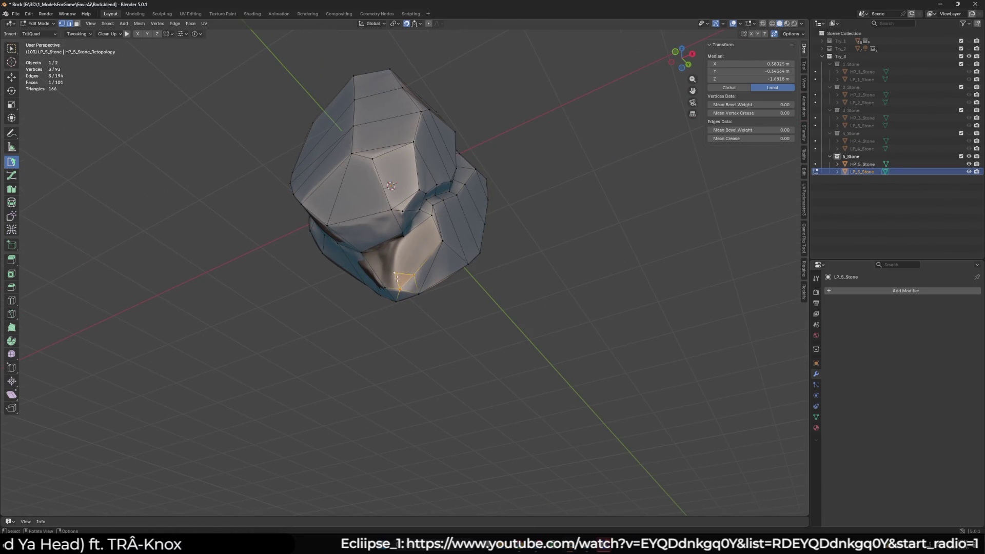
left_click(373, 258)
middle_click_drag(373, 258, 432, 268)
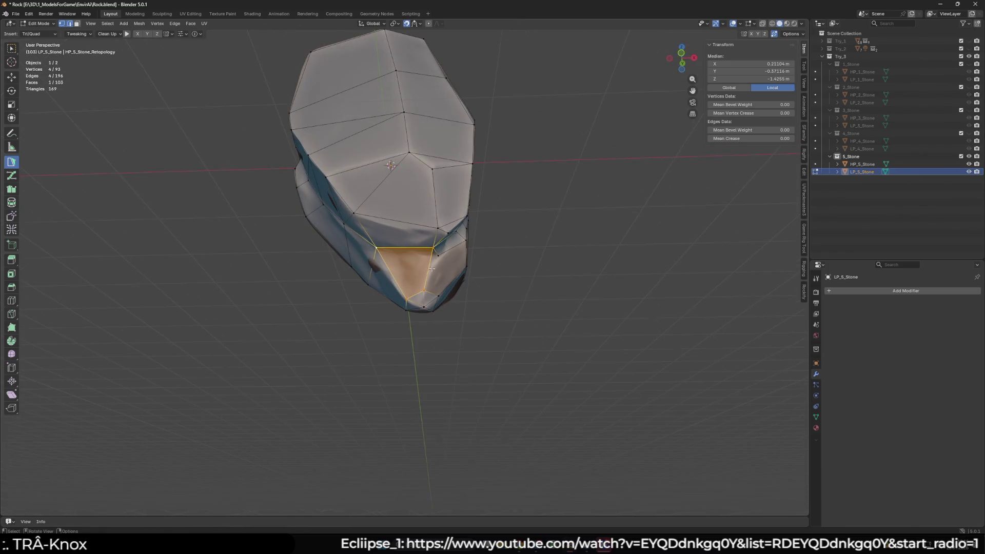
left_click_drag(433, 248, 432, 248)
left_click(430, 276, "shift")
mouse_move(431, 275)
middle_mouse_down()
mouse_move(436, 283)
mouse_move(415, 263)
mouse_move(419, 279)
middle_mouse_up()
key("ctrl+z")
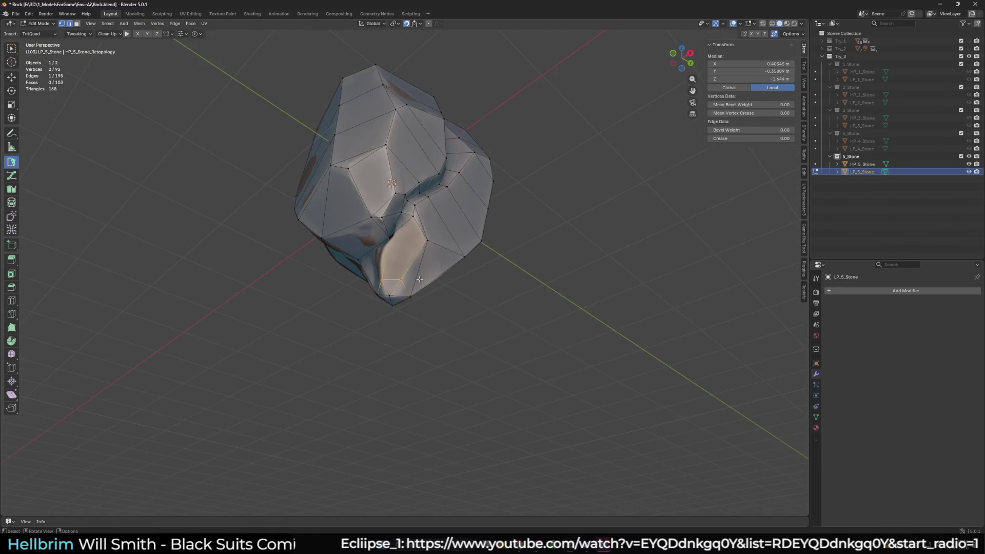
Try dissolving the extra geometry, undo it, and select the triangle and adjacent quad faces
key("x")
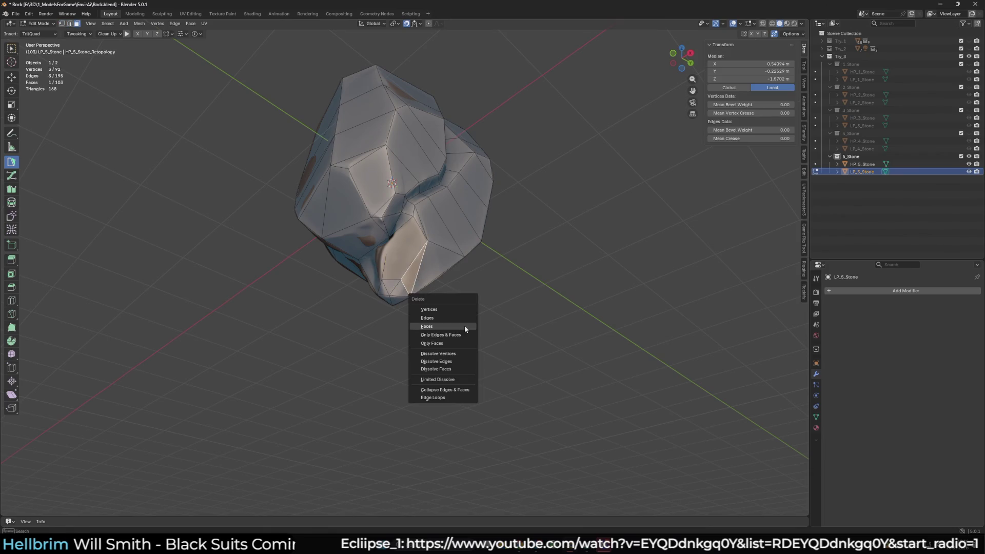
left_click(464, 325)
key("ctrl+z")
middle_click_drag(426, 287, 404, 292)
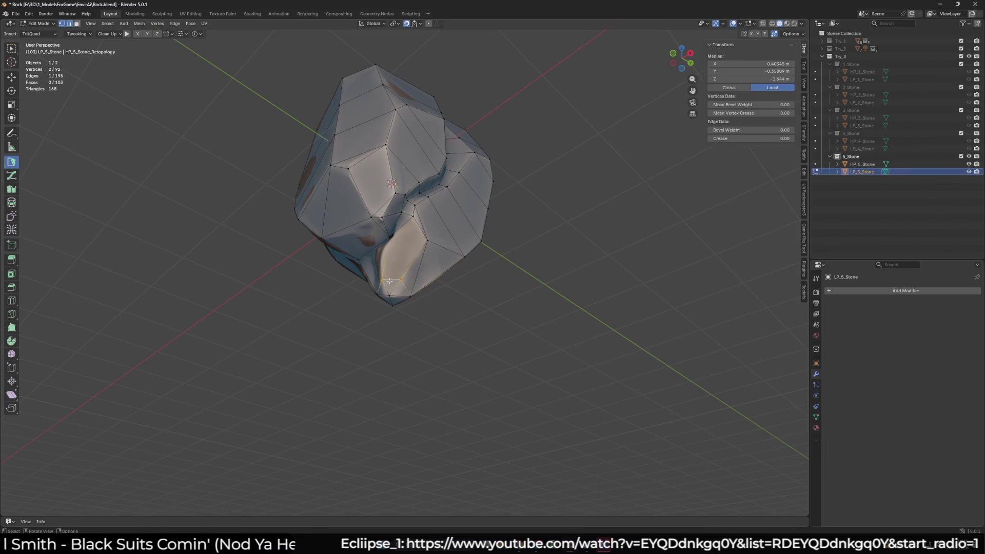
key("3")
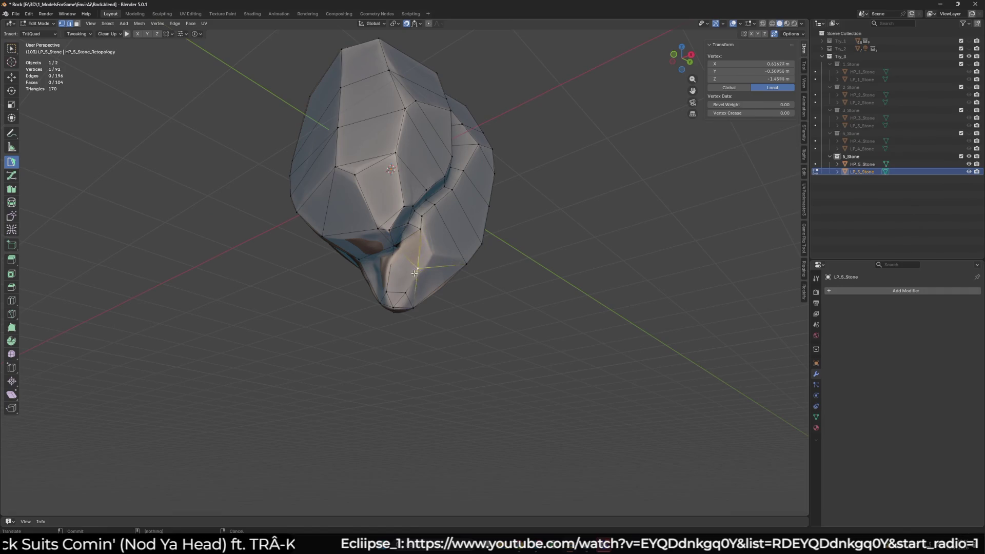
left_click(414, 284)
left_click(411, 271)
key("1")
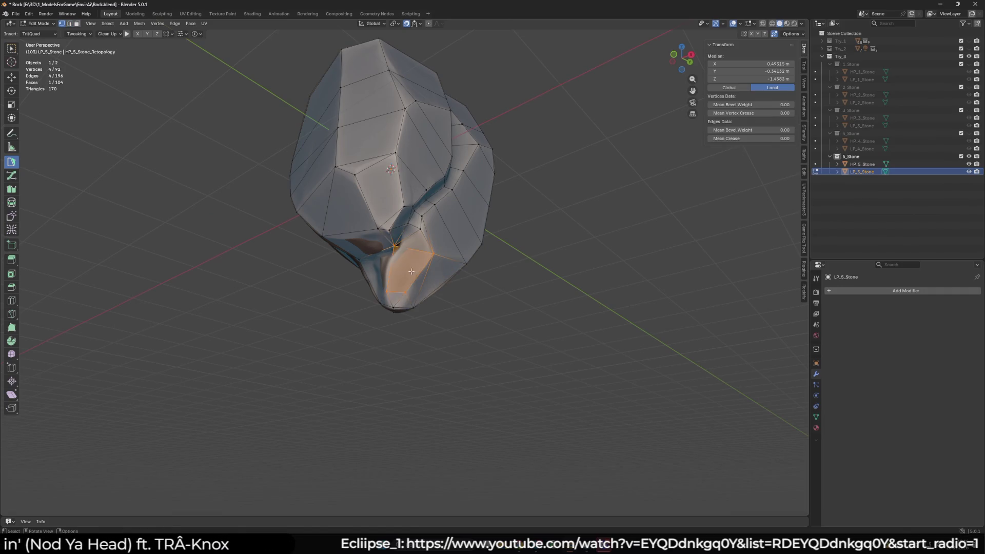
Toggle to Object Mode and back, then start a triangle from an edge on the top rim
scroll(528, 270, "down", 5)
middle_click_drag(523, 237, 561, 305)
key("Tab")
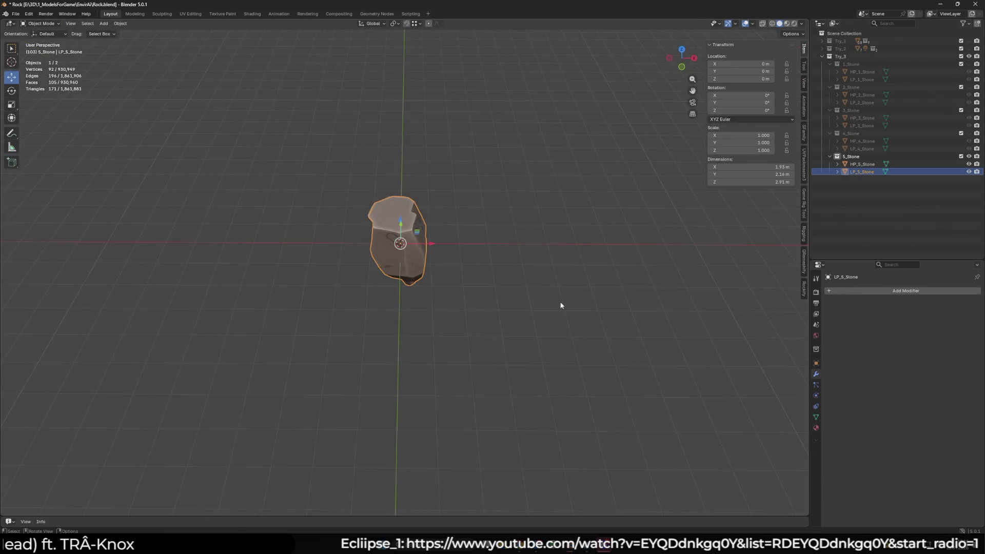
scroll(476, 298, "up", 3)
mouse_move(476, 298)
middle_mouse_down()
mouse_move(485, 346)
mouse_move(521, 304)
mouse_move(402, 360)
mouse_move(357, 302)
middle_mouse_up()
key("Tab")
scroll(485, 346, "up", 3)
left_click(401, 360)
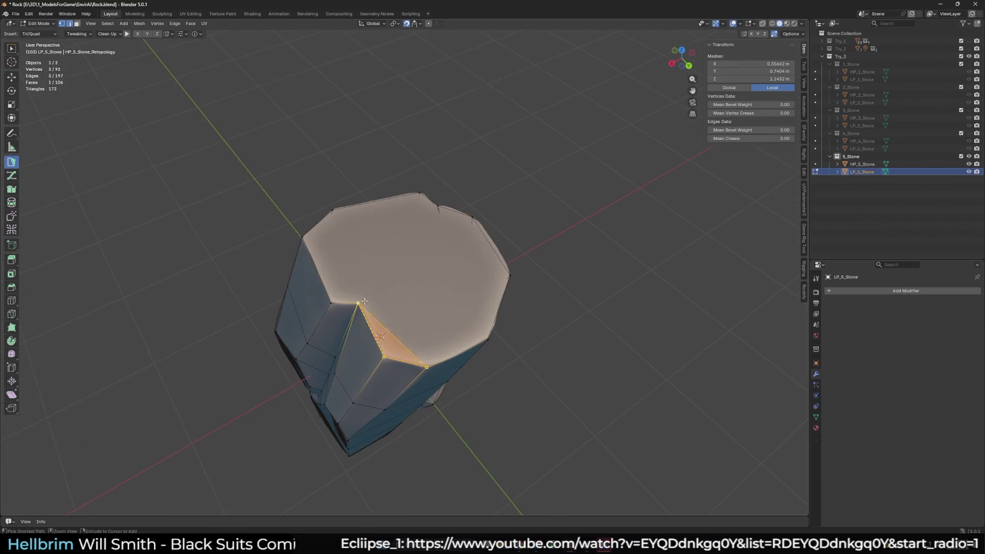
Cover the rock's flat top with triangle faces, filling the remaining gap
middle_click_drag(461, 291, 358, 324)
key("ctrl+z")
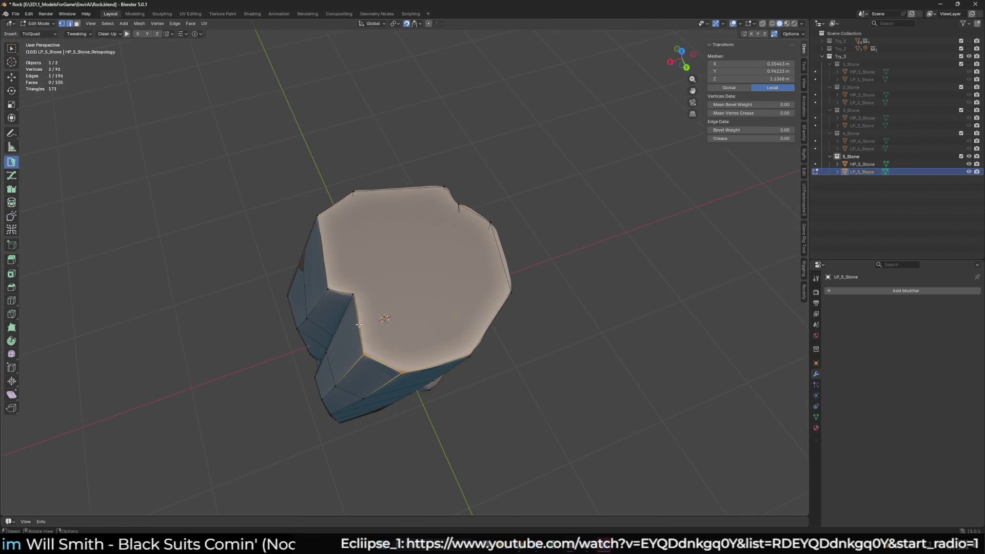
left_click(508, 293)
mouse_move(508, 293)
middle_mouse_down()
mouse_move(424, 292)
mouse_move(402, 195)
mouse_move(532, 229)
mouse_move(435, 335)
mouse_move(429, 306)
mouse_move(359, 369)
middle_mouse_up()
left_click(390, 201)
left_click(419, 329)
left_click(352, 368, "shift")
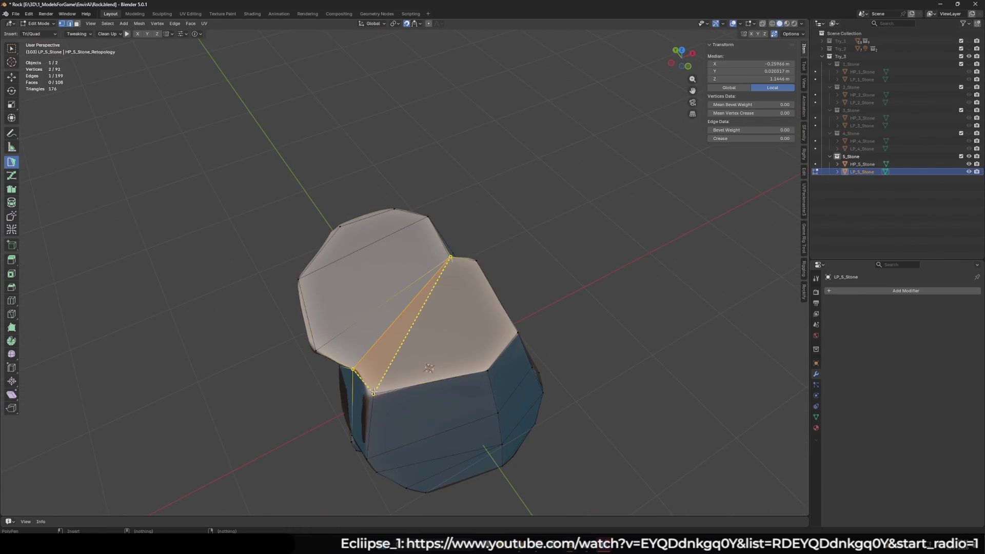
left_click(487, 371, "ctrl")
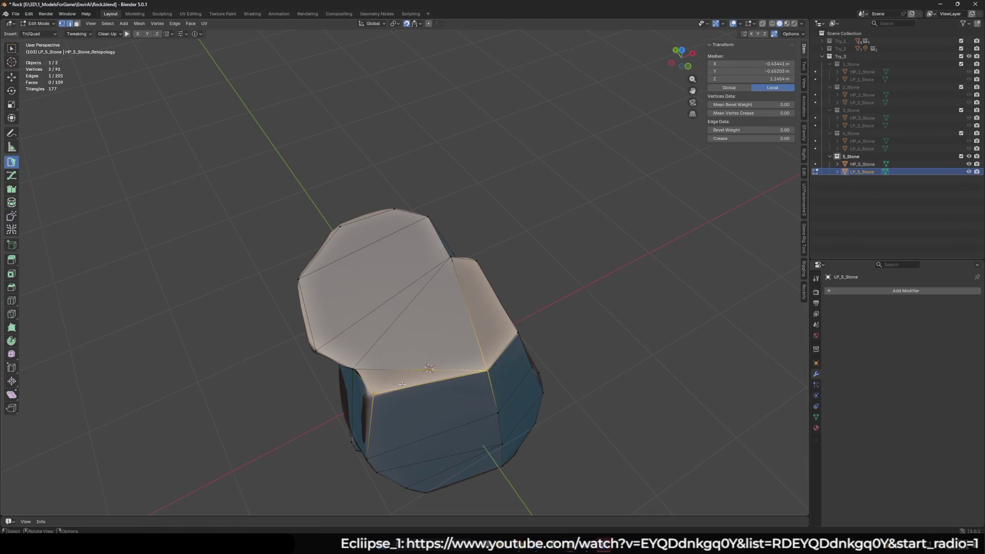
left_click(413, 360, "ctrl")
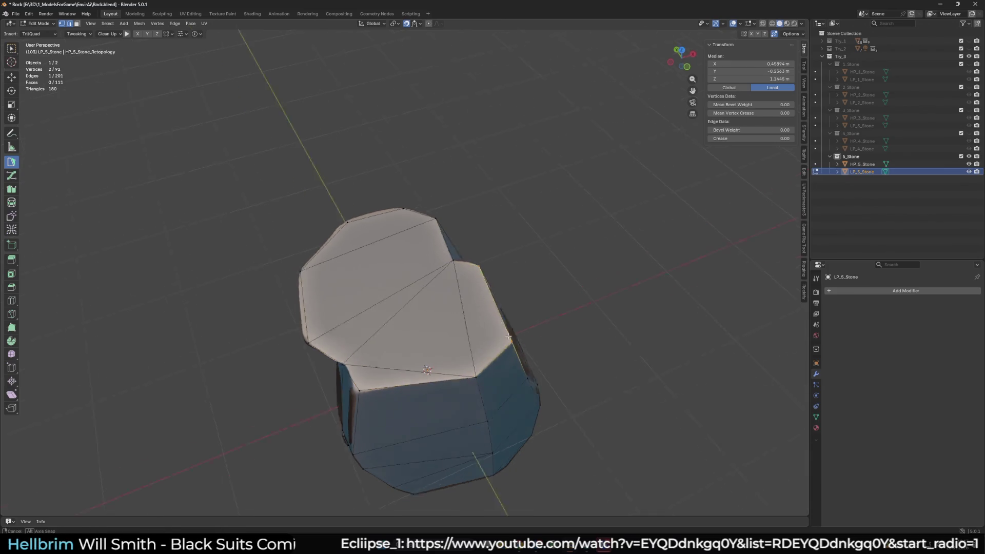
middle_click_drag(421, 359, 488, 325)
Select the whole low-poly stone and return to Object Mode
key("a")
right_click(551, 335)
key("Tab")
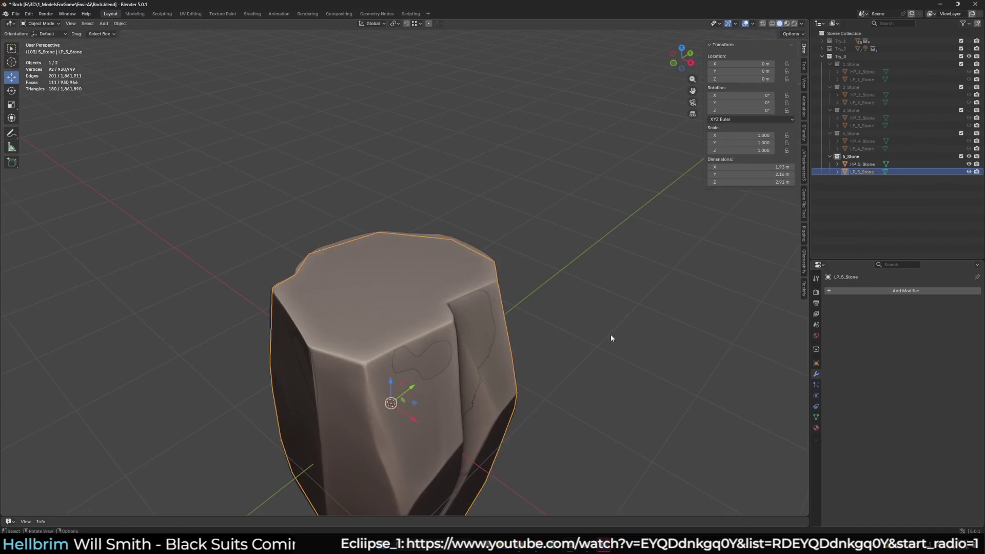
Minimize Blender to show the Windows desktop
scroll(609, 334, "down", 3)
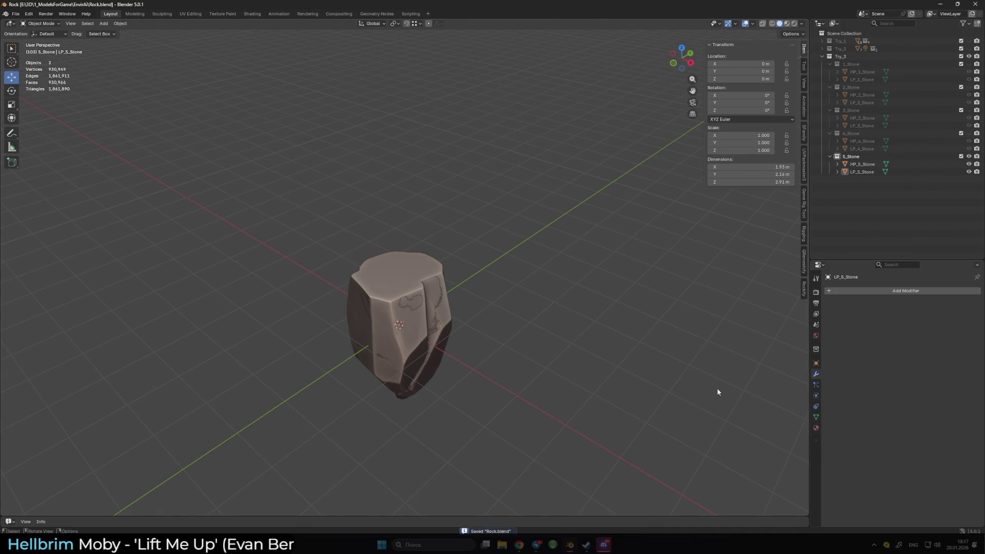
left_click(940, 5)
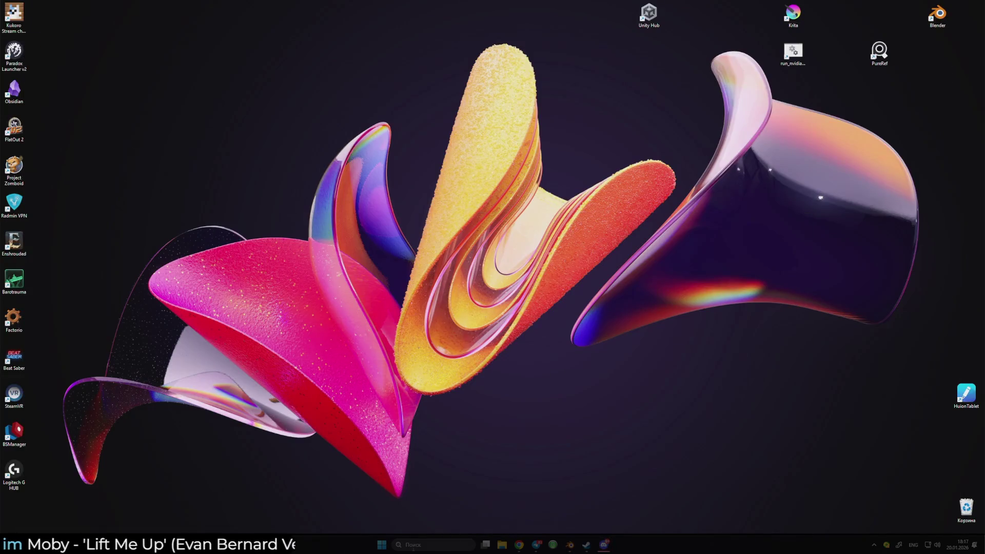
Launch Substance 3D Painter from Windows search with 'p', then Alt+Tab back to Blender
left_click(423, 545)
type("p")
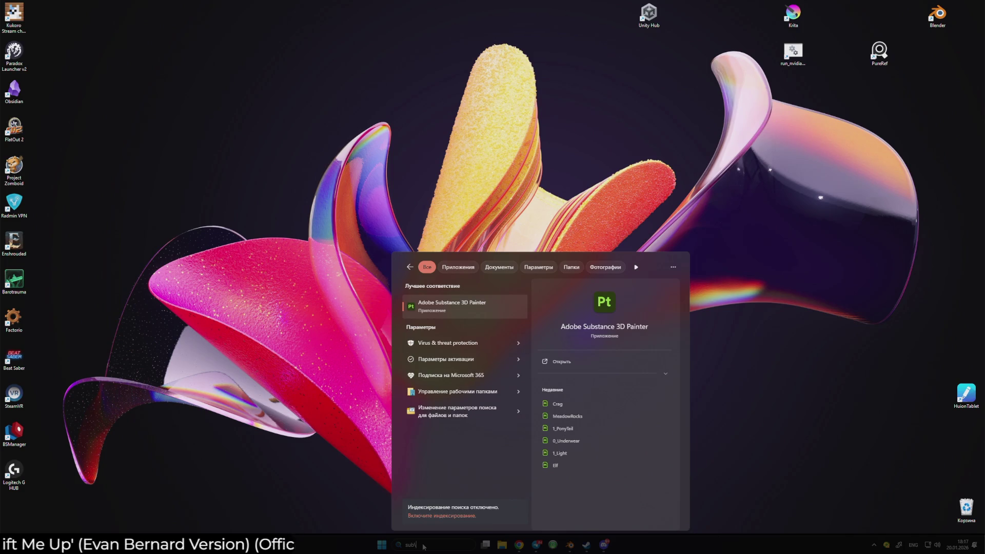
key("Return")
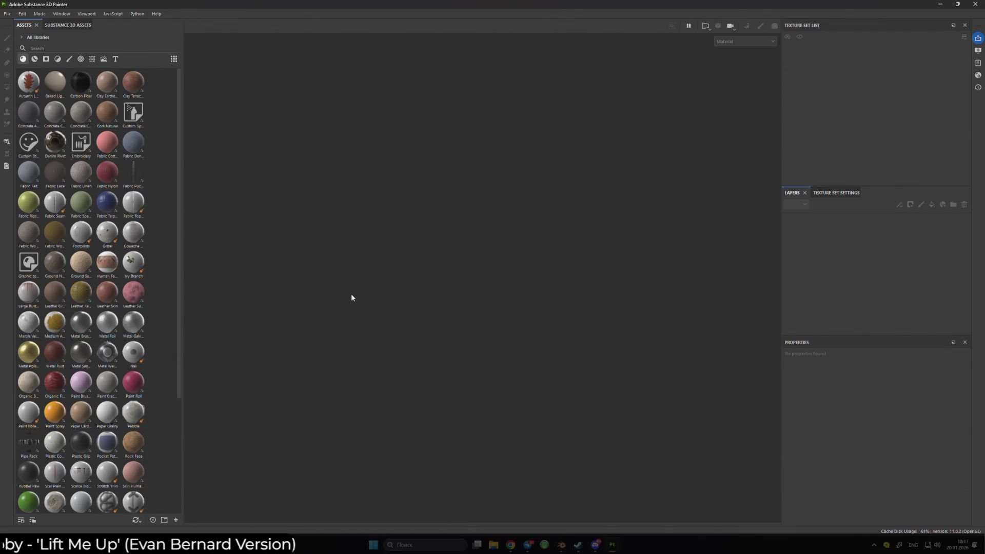
key("alt+Tab")
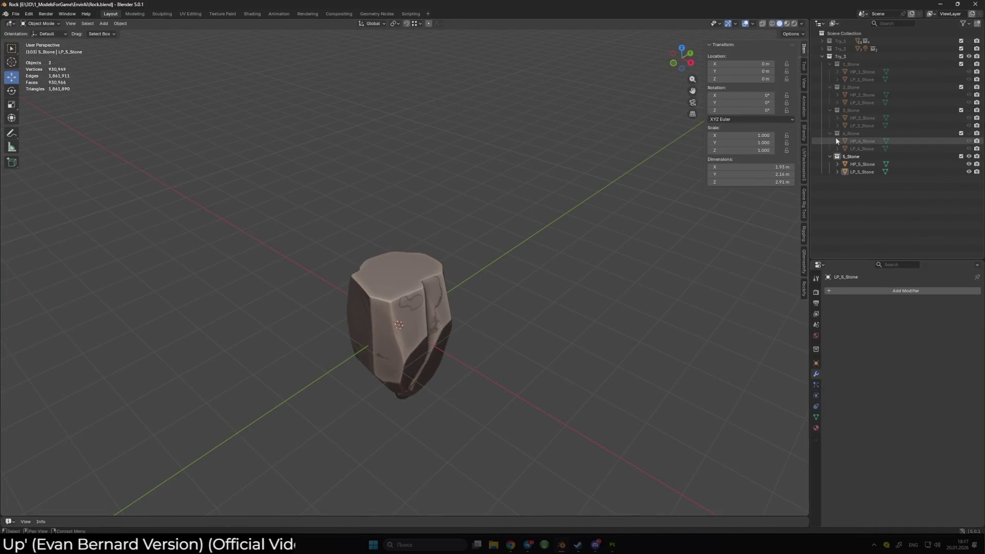
Unhide the stone collections and inspect each high- and low-poly stone mesh
left_click_drag(969, 64, 969, 144)
left_click(870, 74)
left_click(872, 79)
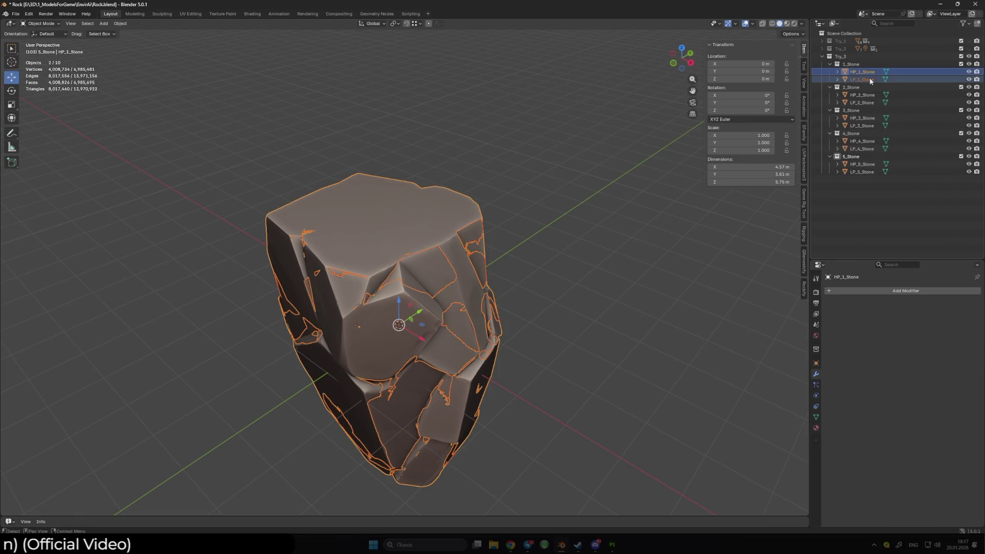
left_click(872, 94)
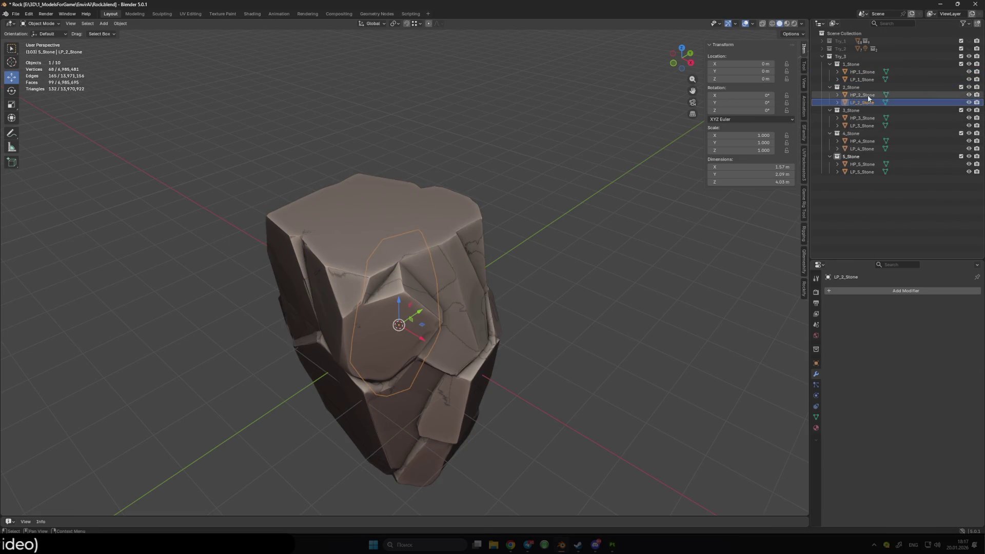
left_click(871, 118)
left_click(871, 142)
left_click(872, 171)
Hide collections 2_Stone to 5_Stone and enter Edit Mode on LP_1_Stone
left_click_drag(969, 88, 969, 156)
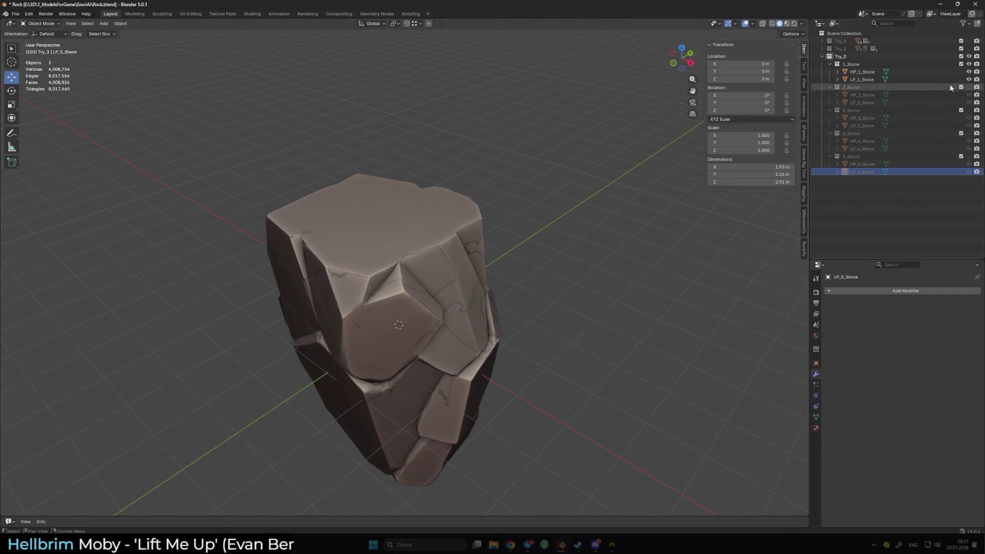
left_click(862, 79)
key("Tab")
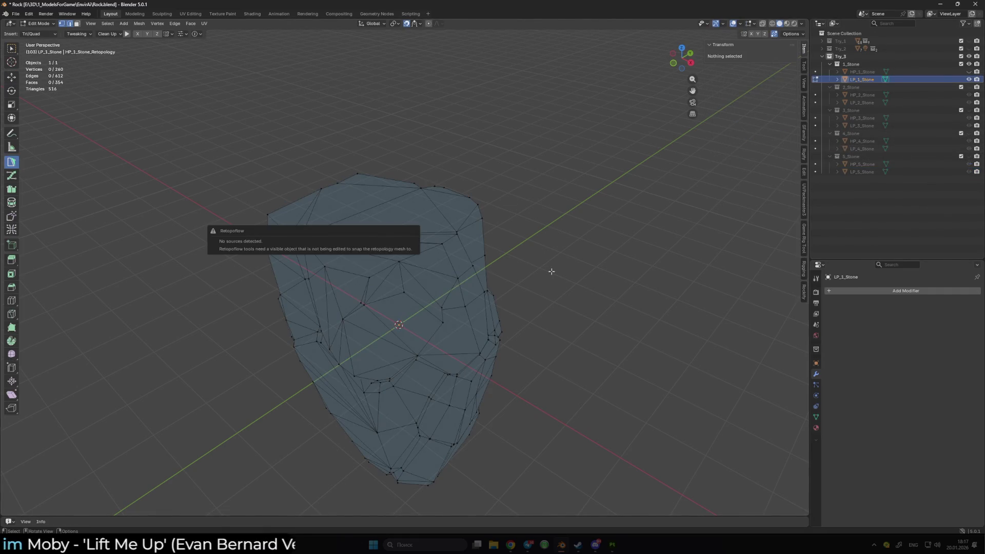
Add a Smooth by Angle modifier to LP_1_Stone in Object Mode
key("w")
key("Tab")
right_click(425, 216)
left_click(424, 224)
scroll(520, 257, "down", 3)
mouse_move(520, 257)
middle_mouse_down()
mouse_move(460, 194)
mouse_move(539, 171)
mouse_move(538, 185)
middle_mouse_up()
scroll(491, 202, "up", 4)
mouse_move(482, 202)
middle_mouse_down()
mouse_move(514, 186)
mouse_move(748, 272)
middle_mouse_up()
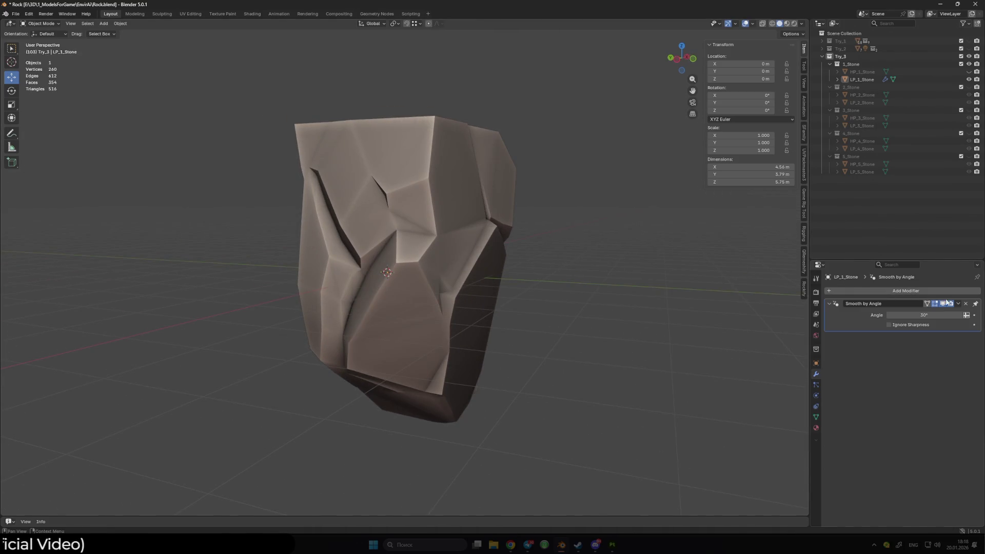
Switch to the UV Editing workspace and toggle the viewport overlays off and on
left_click(190, 14)
mouse_move(616, 241)
middle_mouse_down()
mouse_move(697, 252)
mouse_move(604, 240)
mouse_move(624, 225)
mouse_move(549, 252)
middle_mouse_up()
key("shift+alt+z")
scroll(604, 240, "up", 4)
key("shift+alt+z")
key("shift+alt+z")
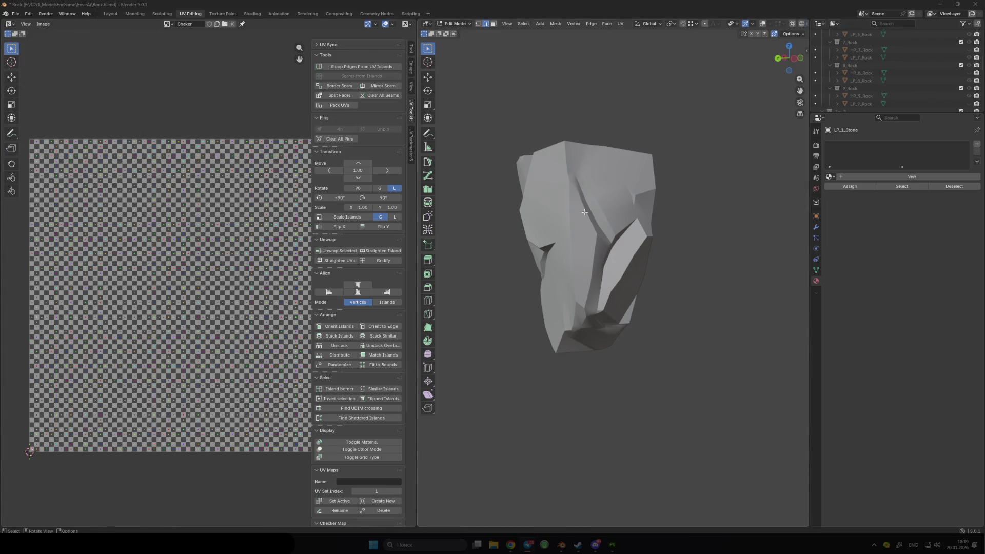
key("KP_Divide")
Orbit around the rock and select the edge loop around its top
middle_click_drag(584, 212, 595, 238)
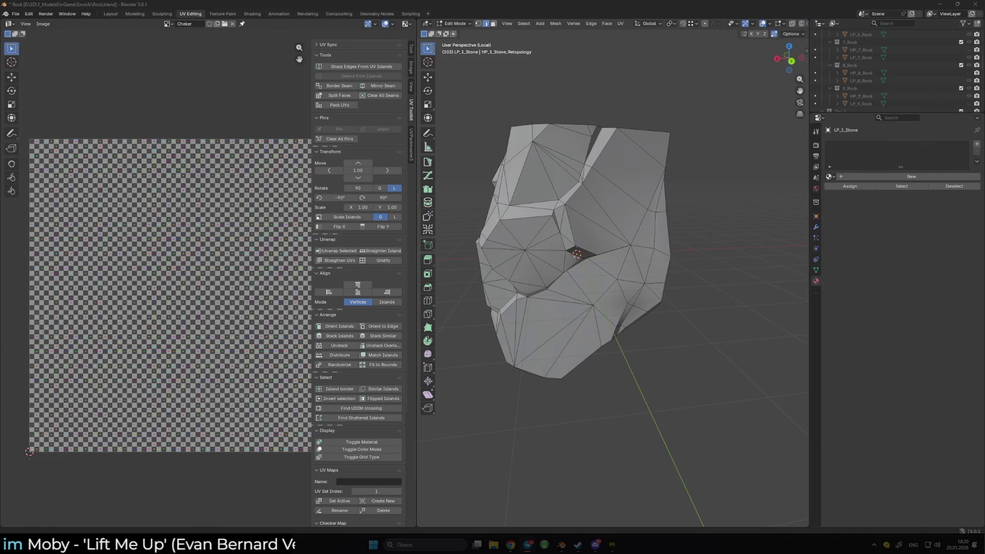
key("alt+shift")
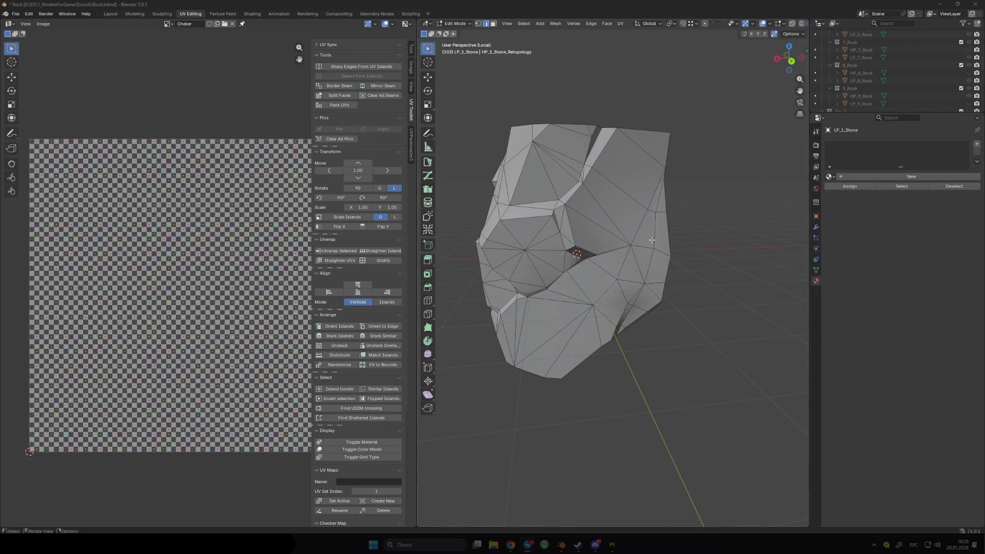
mouse_move(705, 222)
middle_mouse_down()
mouse_move(671, 189)
mouse_move(695, 213)
mouse_move(616, 212)
mouse_move(643, 193)
mouse_move(550, 205)
mouse_move(522, 188)
mouse_move(590, 237)
mouse_move(613, 224)
mouse_move(619, 192)
mouse_move(607, 220)
middle_mouse_up()
scroll(695, 213, "up", 3)
scroll(643, 193, "up", 2)
scroll(607, 220, "up", 5)
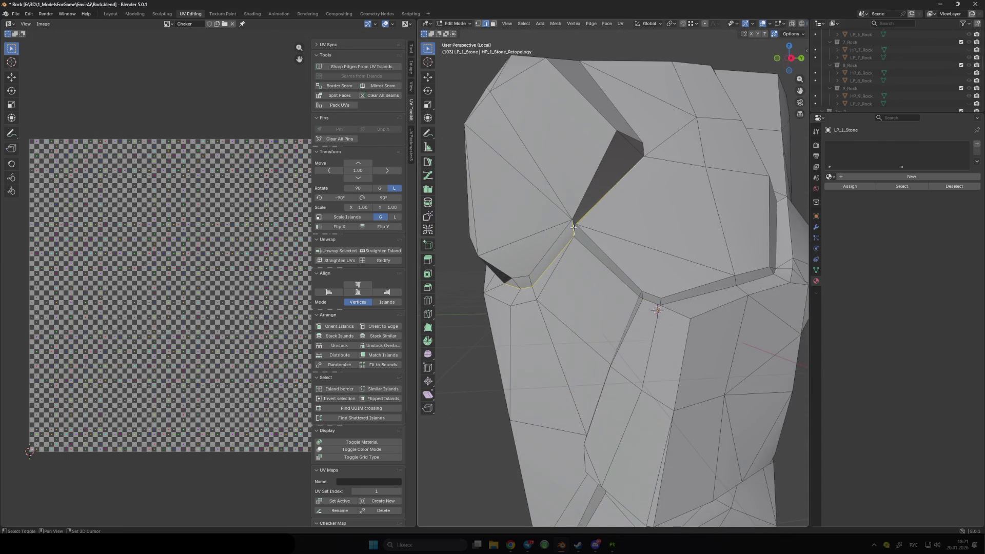
scroll(593, 252, "down", 5)
middle_click_drag(615, 262, 635, 270)
mouse_move(631, 235)
middle_mouse_down()
mouse_move(539, 233)
mouse_move(518, 251)
mouse_move(564, 275)
middle_mouse_up()
scroll(572, 241, "up", 5)
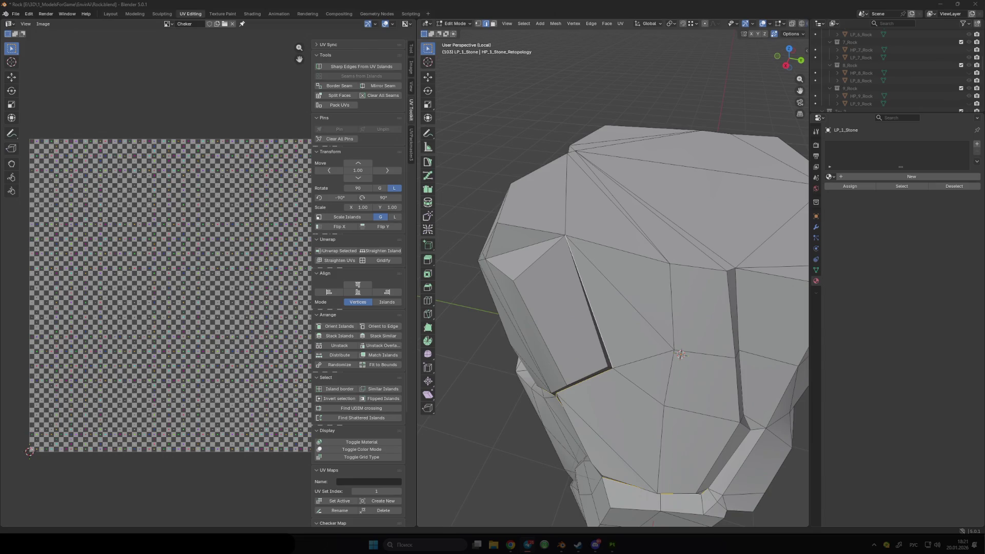
scroll(770, 384, "down", 5)
mouse_move(770, 383)
middle_mouse_down()
mouse_move(613, 264)
mouse_move(621, 277)
mouse_move(639, 253)
mouse_move(617, 239)
mouse_move(652, 254)
mouse_move(633, 260)
mouse_move(603, 246)
middle_mouse_up()
left_click(629, 264, "alt")
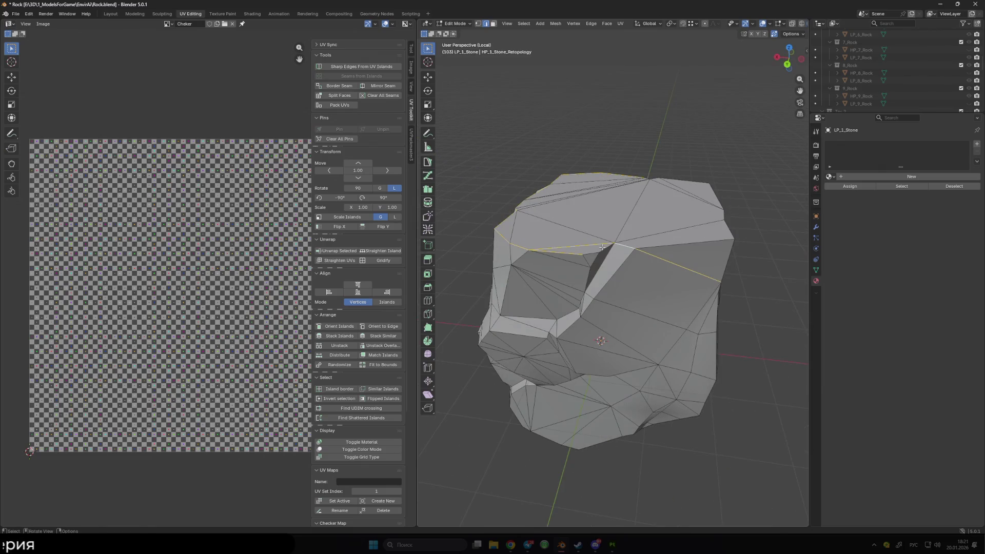
Check hidden edges in X-ray, select the entire rock mesh, and leave Edit Mode
mouse_move(674, 254)
middle_mouse_down()
mouse_move(601, 239)
mouse_move(641, 232)
mouse_move(580, 255)
middle_mouse_up()
key("alt+z")
key("alt+z")
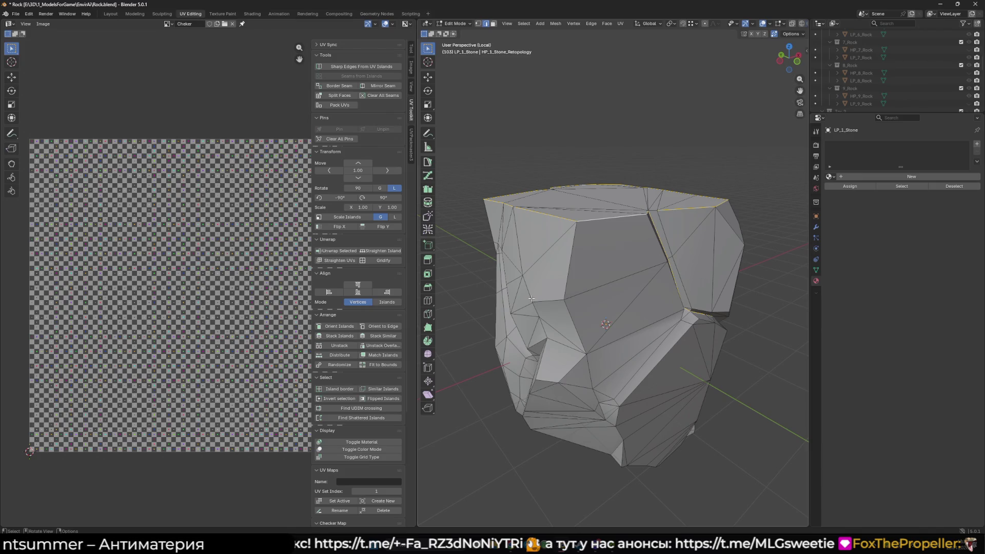
mouse_move(458, 226)
middle_mouse_down()
mouse_move(501, 250)
mouse_move(560, 224)
mouse_move(596, 275)
mouse_move(639, 223)
middle_mouse_up()
middle_click_drag(573, 269, 616, 265)
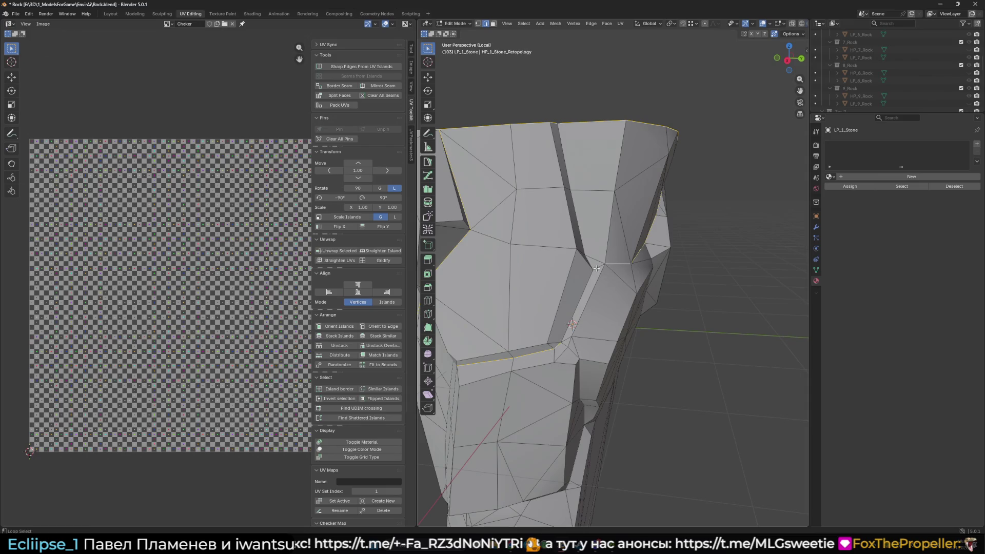
scroll(570, 271, "down", 3)
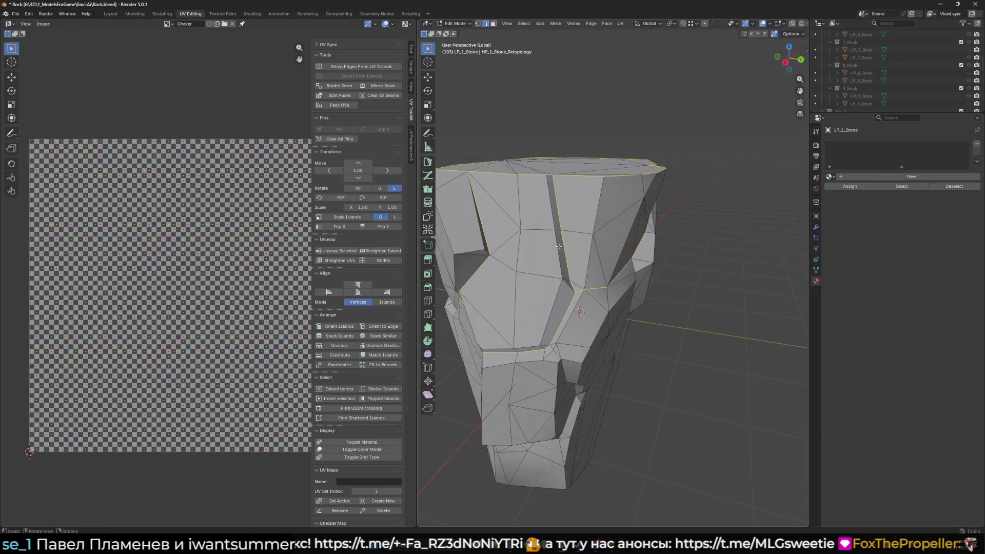
middle_click_drag(555, 281, 673, 237)
key("a")
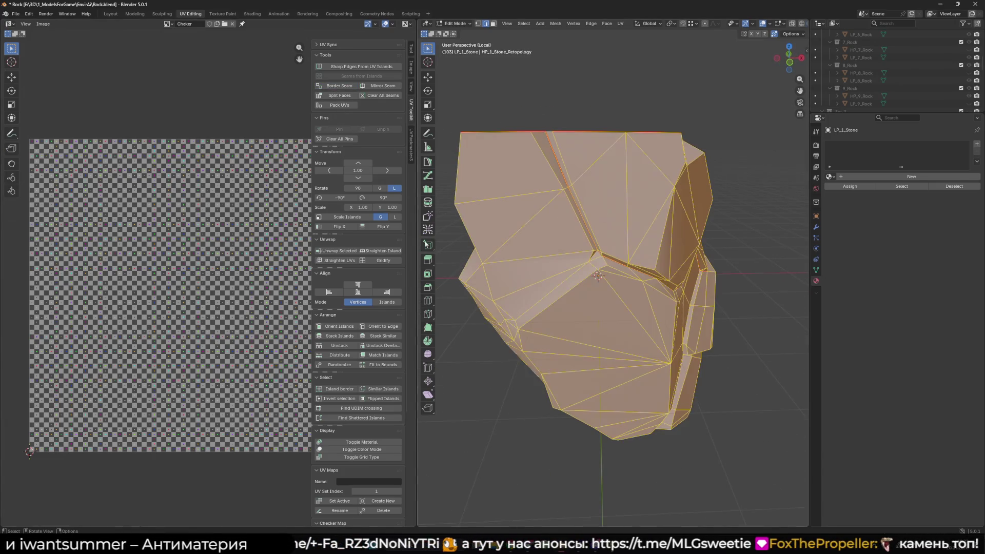
middle_click_drag(671, 277, 657, 252)
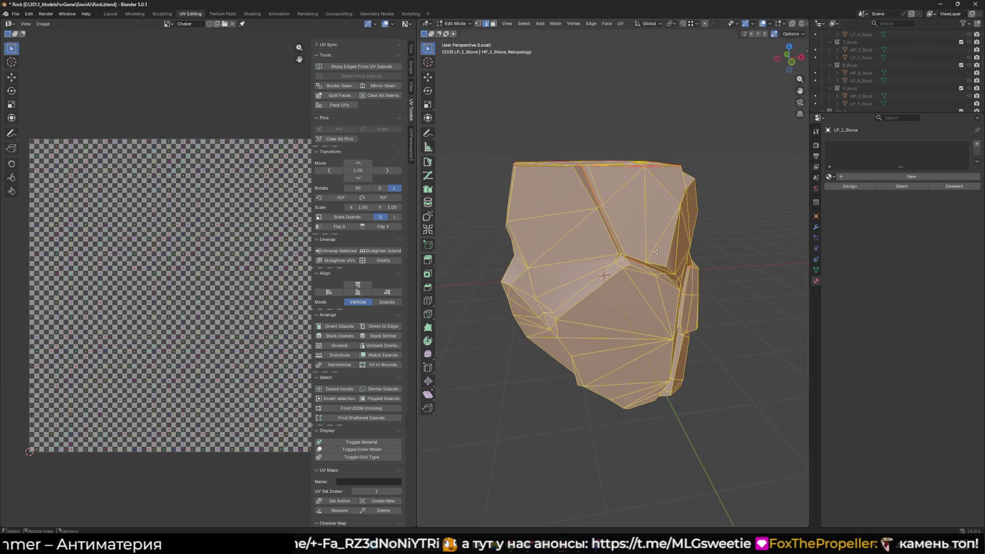
key("Tab")
In Layout, hide Try_3, show Try_1, and hide rocks 2_Rock through 9_Rock
left_click(110, 14)
scroll(432, 126, "down", 5)
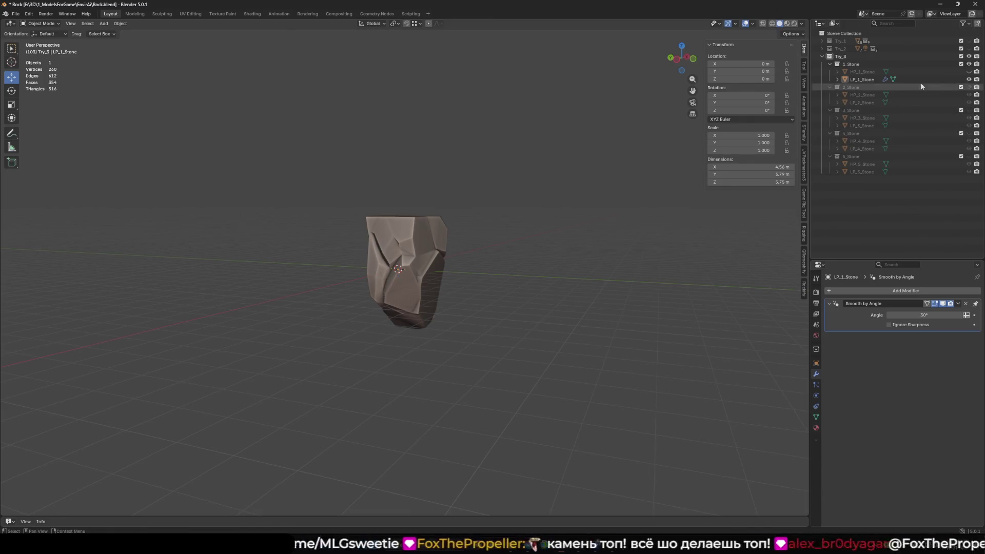
left_click(968, 56)
left_click(969, 41)
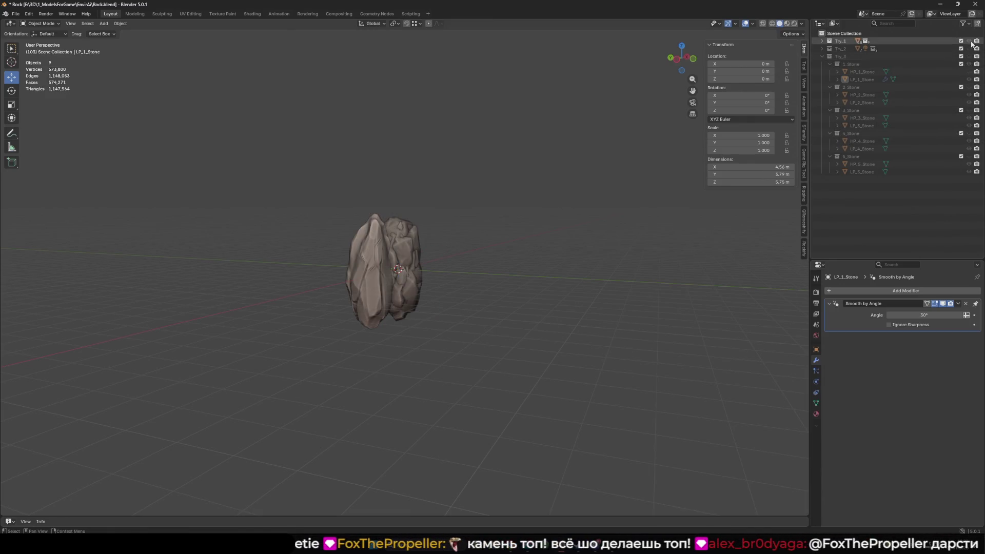
left_click(822, 41)
left_click(967, 57)
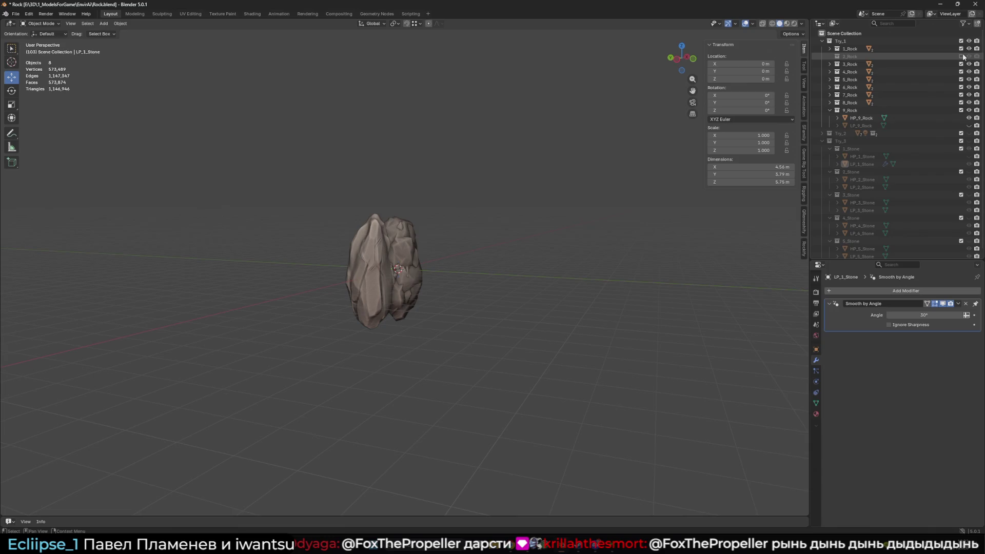
left_click_drag(969, 58, 968, 110)
In the 1_Rock collection, show HP_1_Rock and hide LP_1_Rock
left_click(853, 50)
left_click(829, 49)
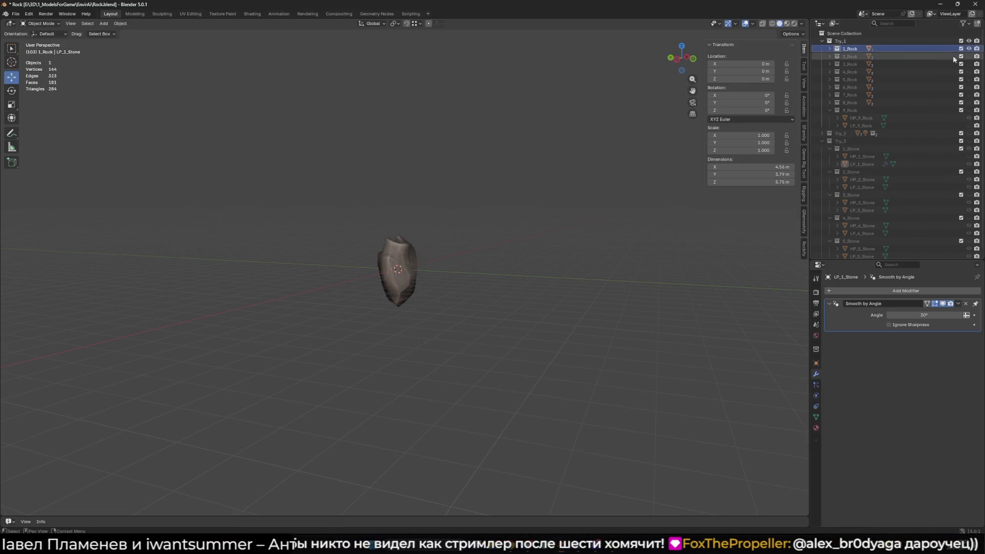
left_click(968, 57)
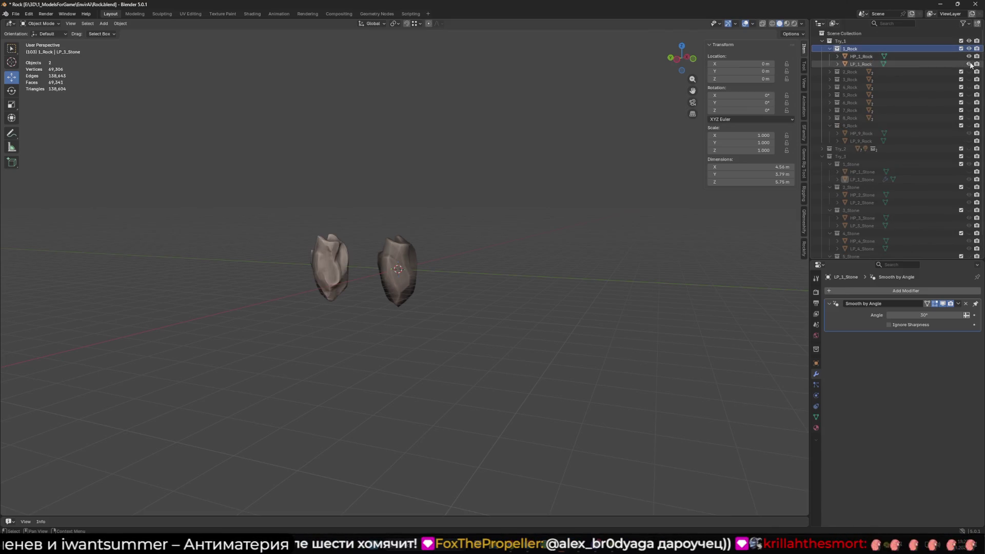
left_click(968, 64)
scroll(423, 176, "up", 3)
mouse_move(423, 175)
middle_mouse_down()
mouse_move(380, 214)
mouse_move(414, 161)
mouse_move(585, 154)
mouse_move(569, 154)
mouse_move(519, 214)
middle_mouse_up()
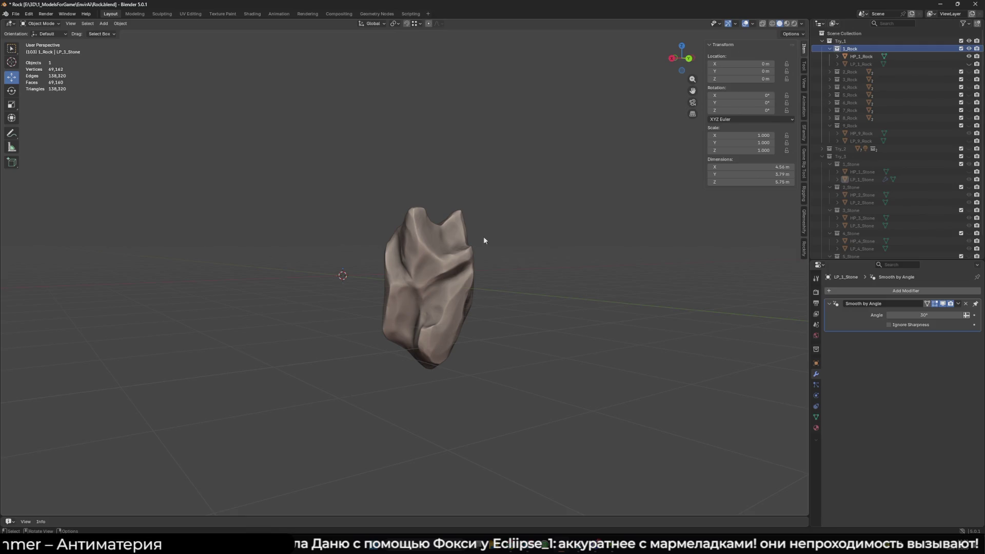
Put HP_1_Rock in Sculpt Mode, choose the Plateau brush, and show its settings popover
left_click(464, 260)
scroll(454, 269, "up", 1)
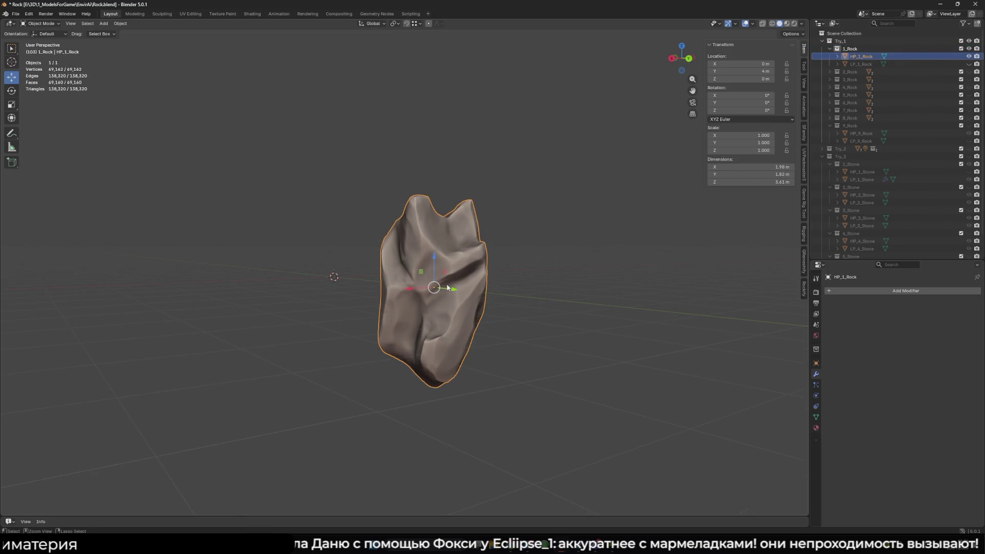
key("ctrl+Tab")
left_click(446, 328)
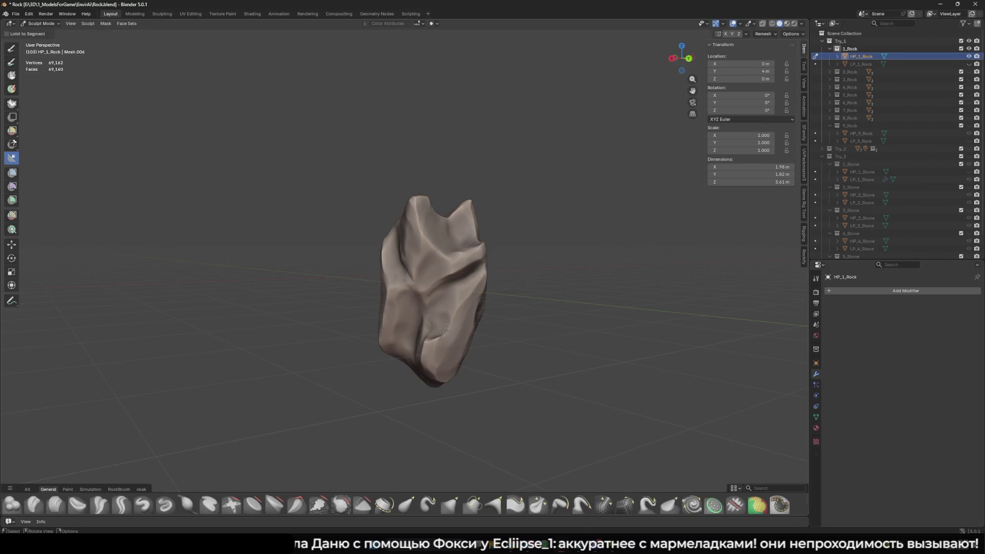
middle_click_drag(408, 449, 396, 506, "shift")
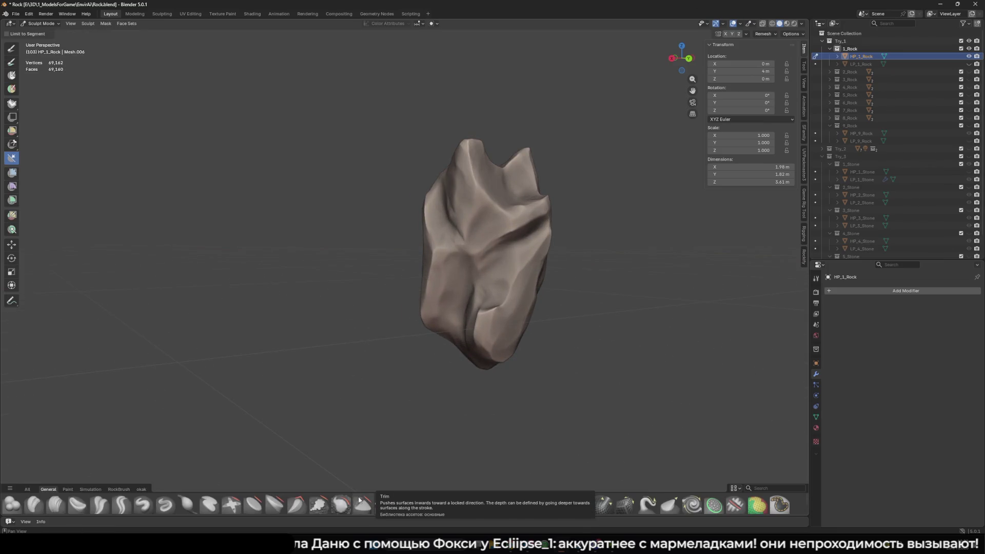
left_click(276, 506)
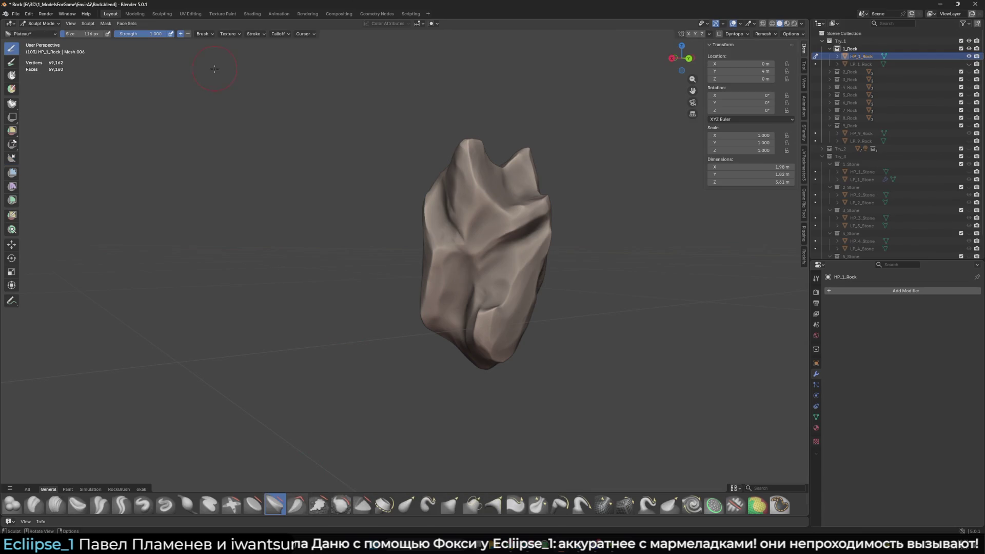
left_click(203, 34)
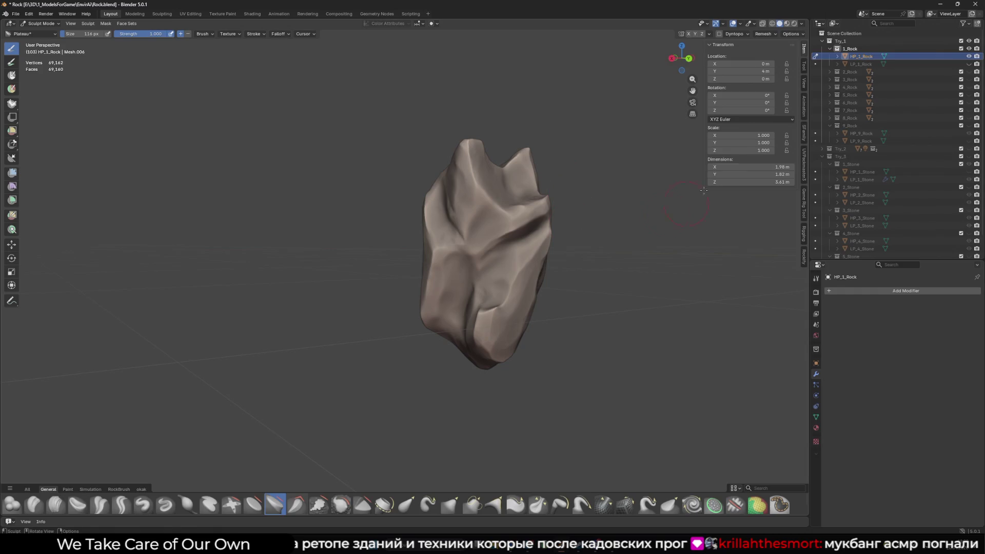
Hide the Try_1 rock set, show Try_2, and turn off the viewport overlays
left_click(821, 41)
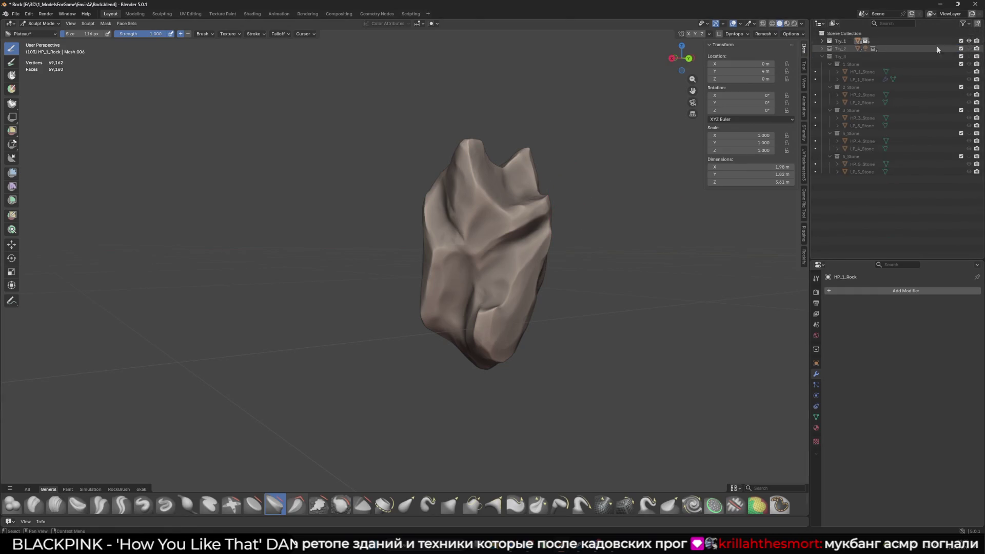
left_click(969, 41)
left_click(969, 49)
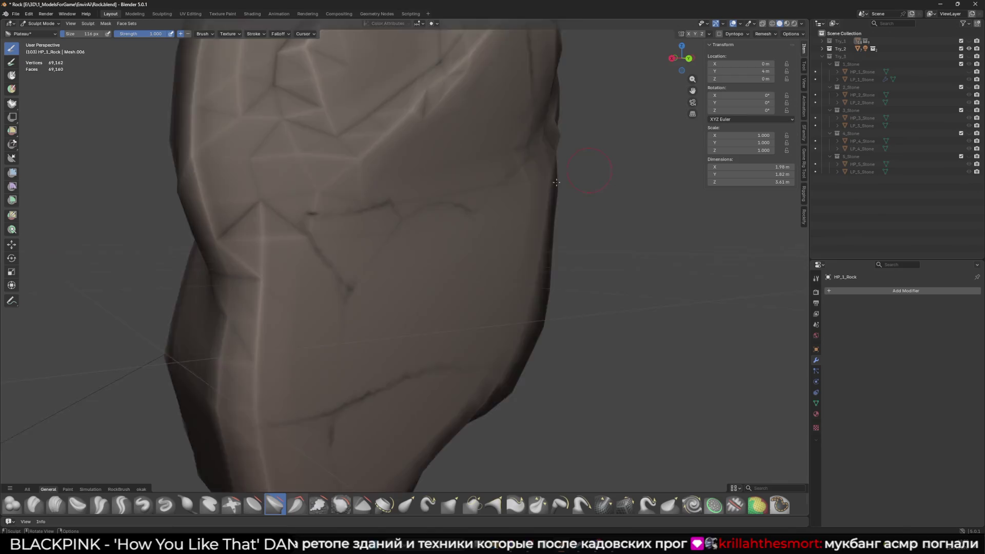
middle_click_drag(519, 221, 449, 222)
key("shift+alt+z")
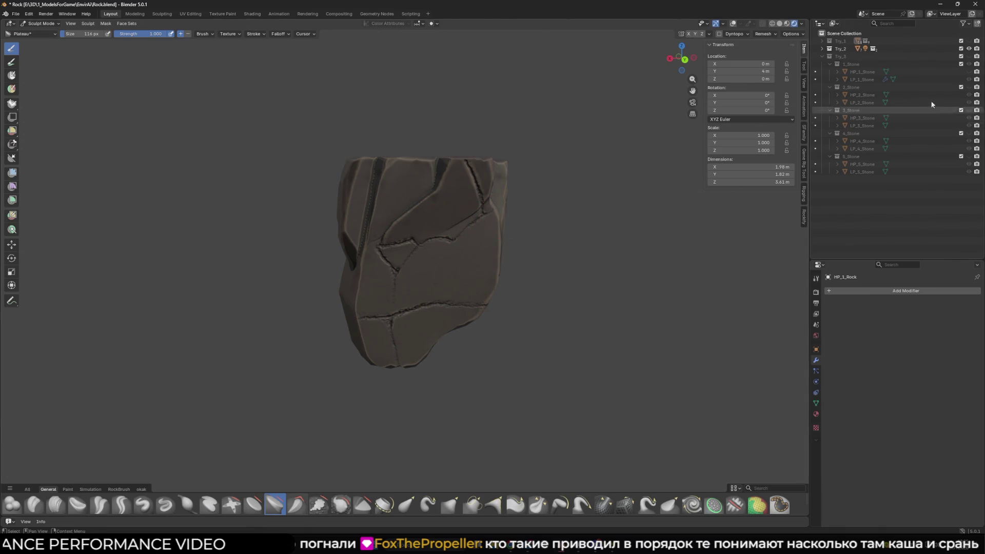
Hide Try_2, show Try_3 with HP_1_Stone instead of LP_1_Stone, in Solid shading
left_click(969, 48)
left_click(969, 57)
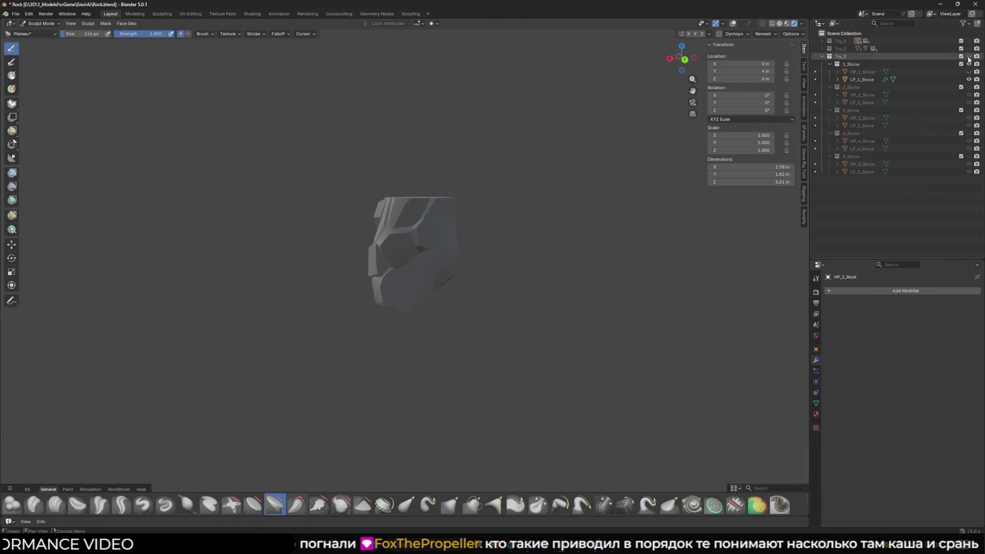
middle_click_drag(590, 165, 669, 150)
left_click(969, 72)
left_click(969, 79)
left_click(779, 23)
mouse_move(606, 154)
middle_mouse_down()
mouse_move(640, 142)
mouse_move(589, 158)
middle_mouse_up()
Launch PureRef and load the recent reference board
mouse_move(421, 550)
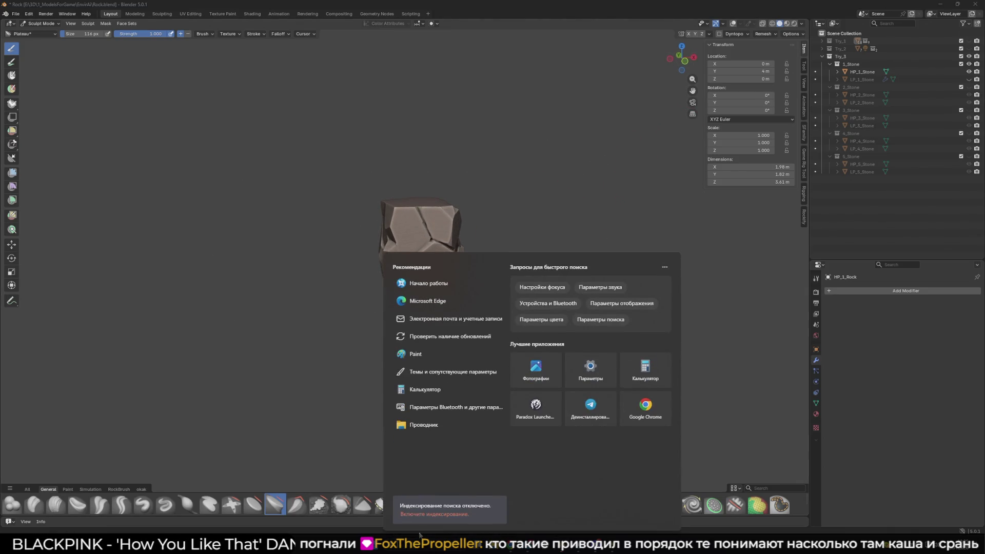
type("pureref")
key("Return")
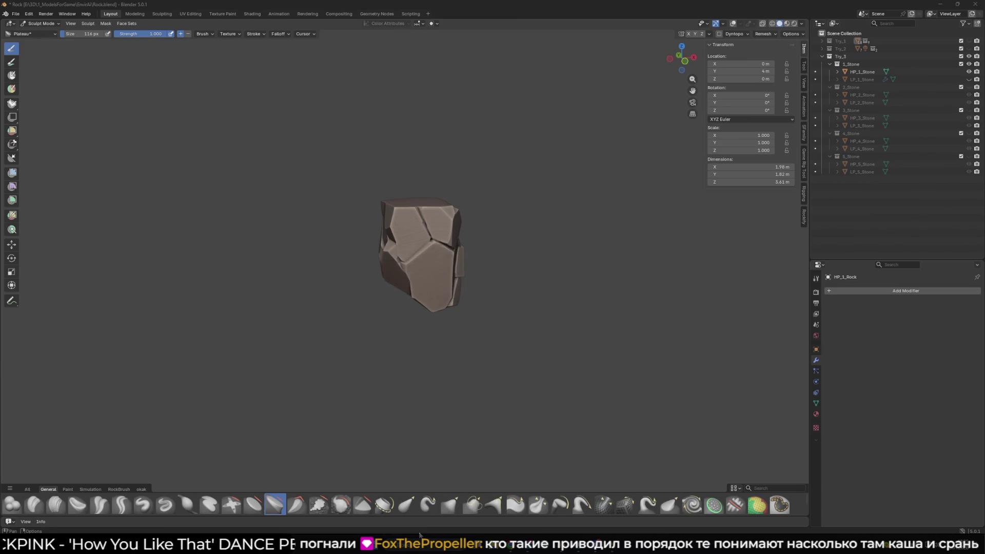
right_click(98, 369)
mouse_move(131, 334)
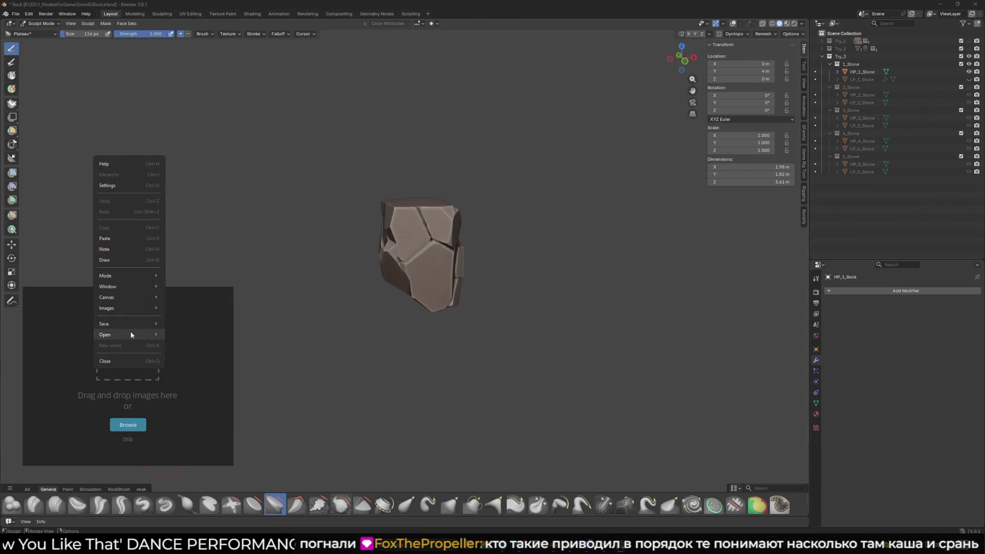
mouse_move(196, 345)
left_click(257, 347)
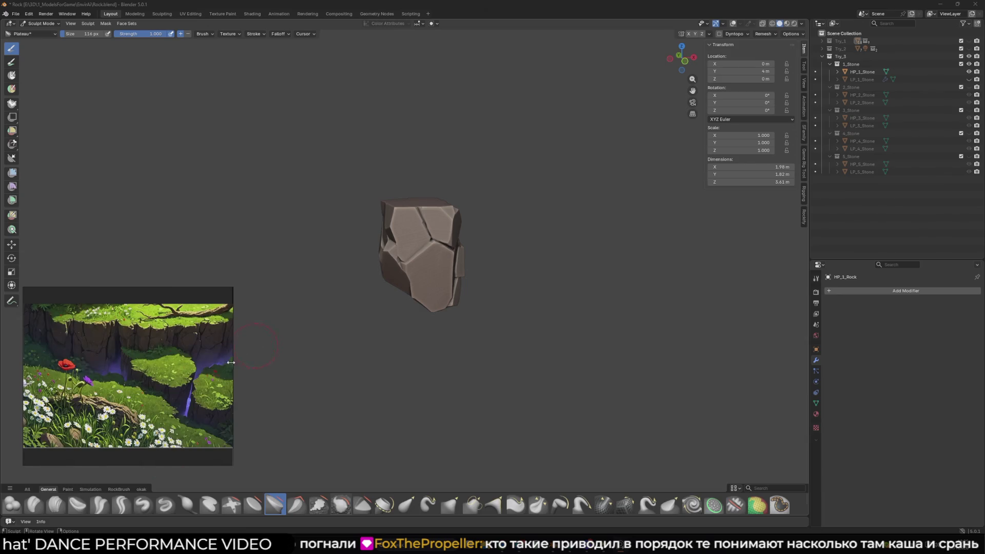
Compare the stone with the reference, then swap HP_1_Stone for HP_2_Stone briefly
scroll(145, 440, "up", 2)
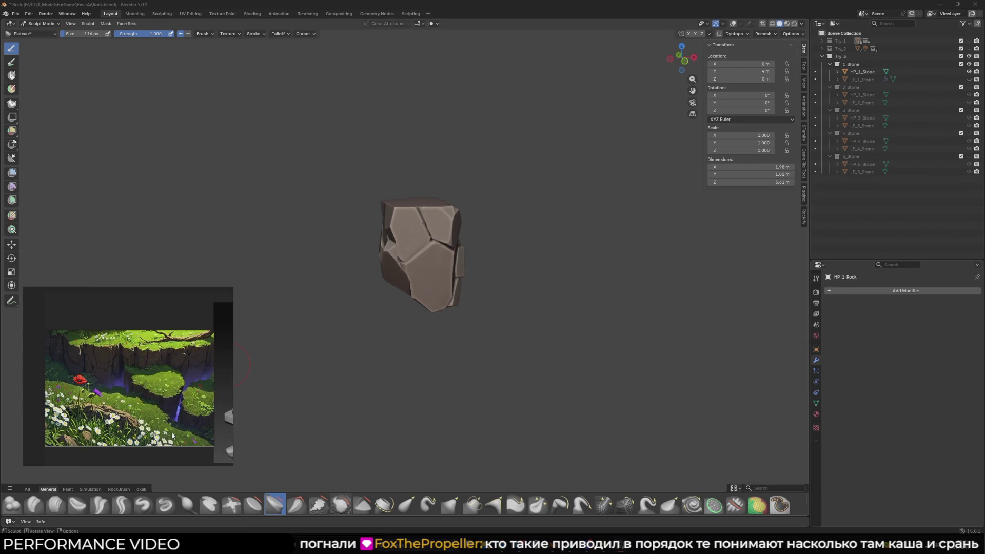
scroll(182, 416, "up", 1)
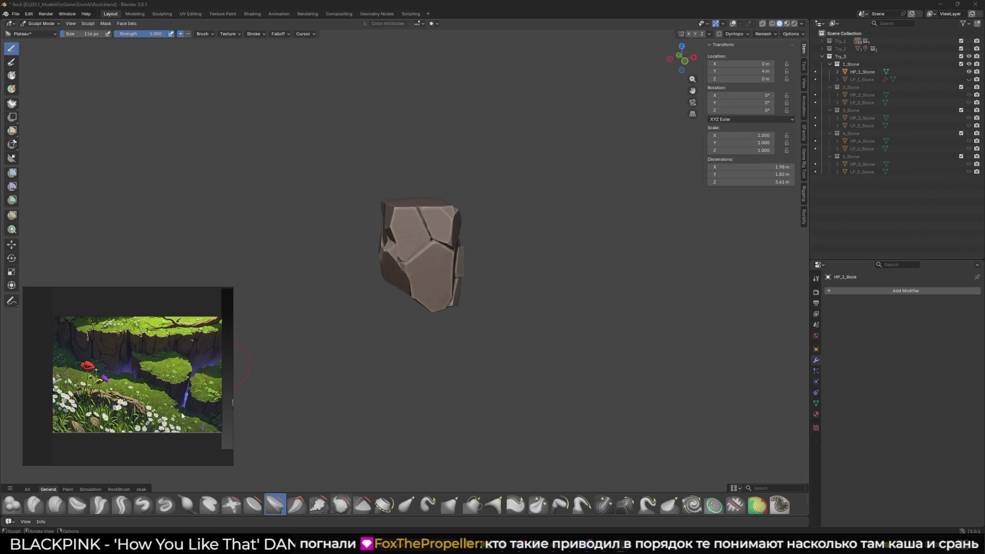
scroll(204, 351, "up", 5)
mouse_move(307, 328)
middle_mouse_down()
mouse_move(494, 315)
mouse_move(521, 323)
middle_mouse_up()
middle_click_drag(156, 349, 131, 350)
scroll(130, 352, "up", 2)
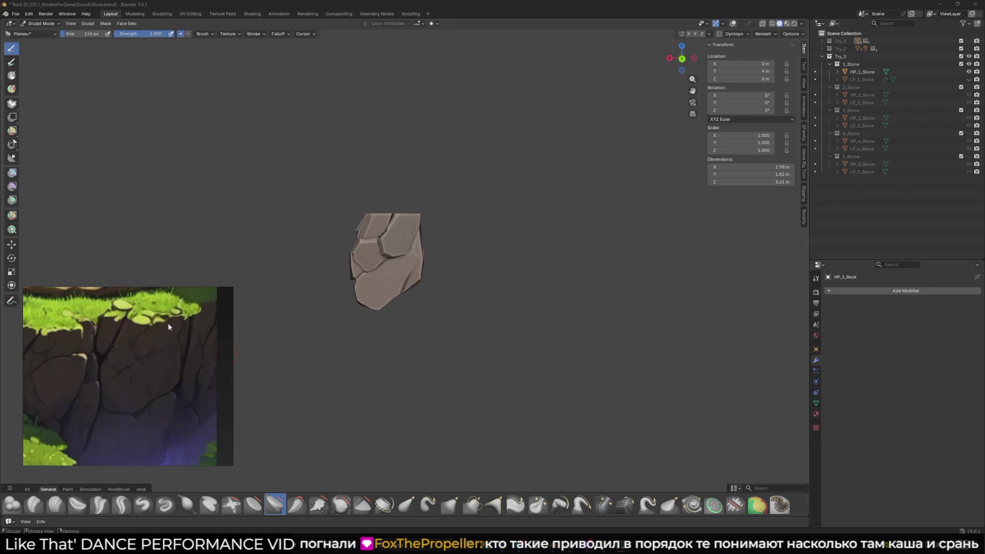
scroll(390, 293, "up", 2)
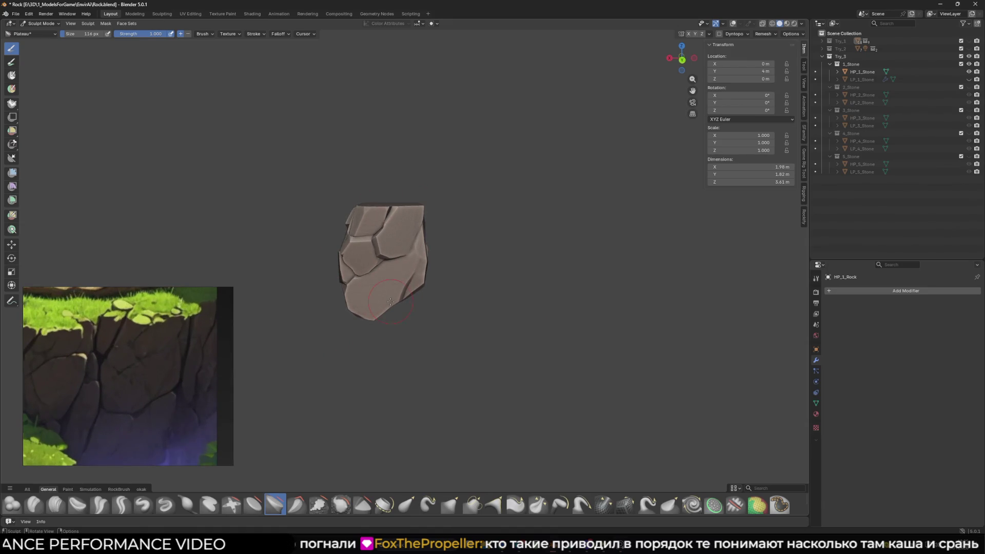
left_click(968, 72)
left_click(968, 95)
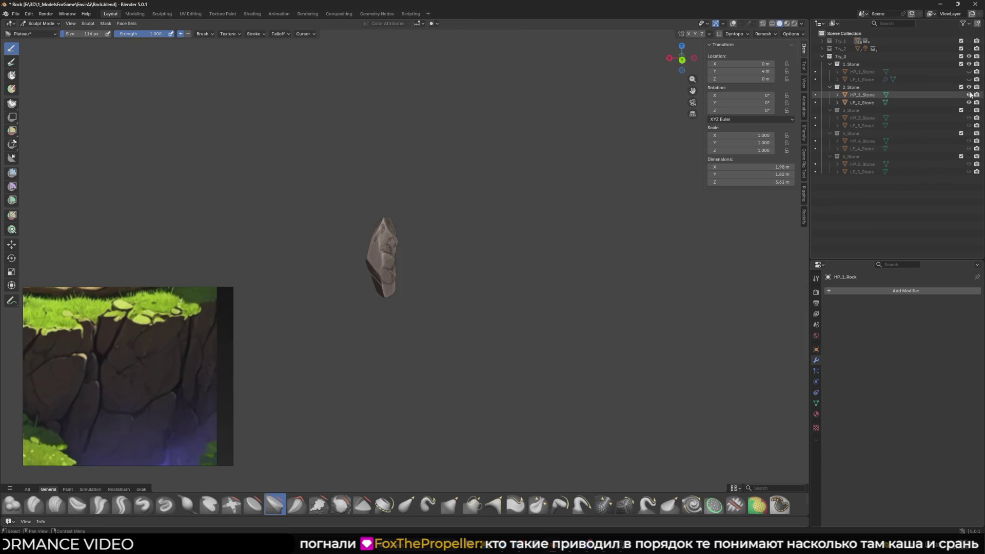
middle_click_drag(482, 177, 493, 176)
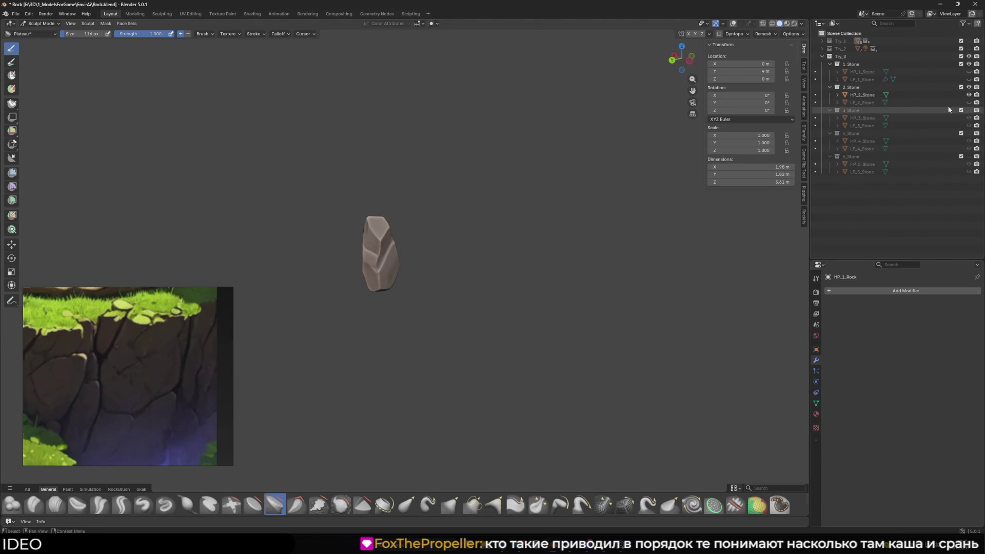
left_click(969, 95)
Show collections 2_Stone through 5_Stone with only their high-poly stones visible
left_click(969, 110)
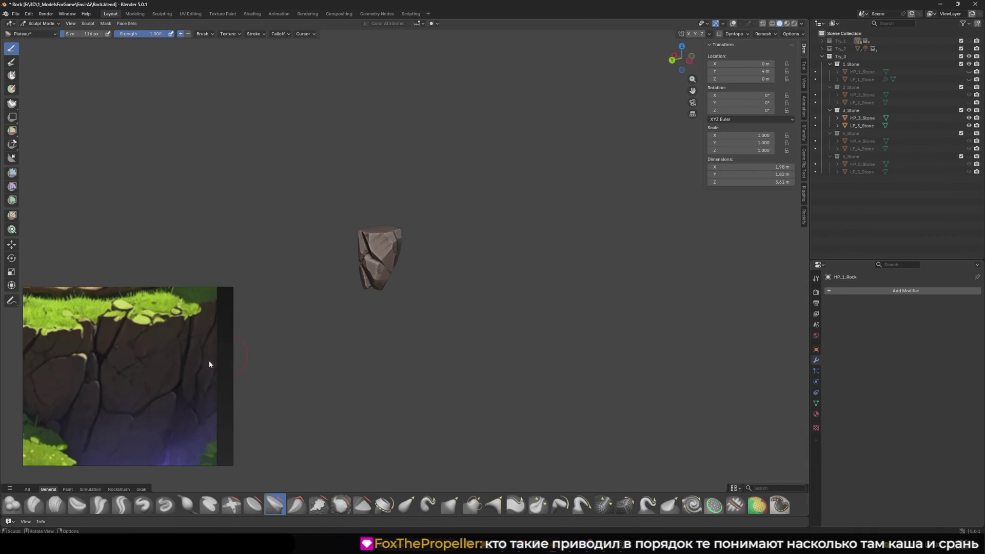
left_click(968, 126)
left_click(969, 133)
left_click(969, 148)
left_click(969, 156)
left_click(969, 172)
left_click(968, 86)
left_click(968, 102)
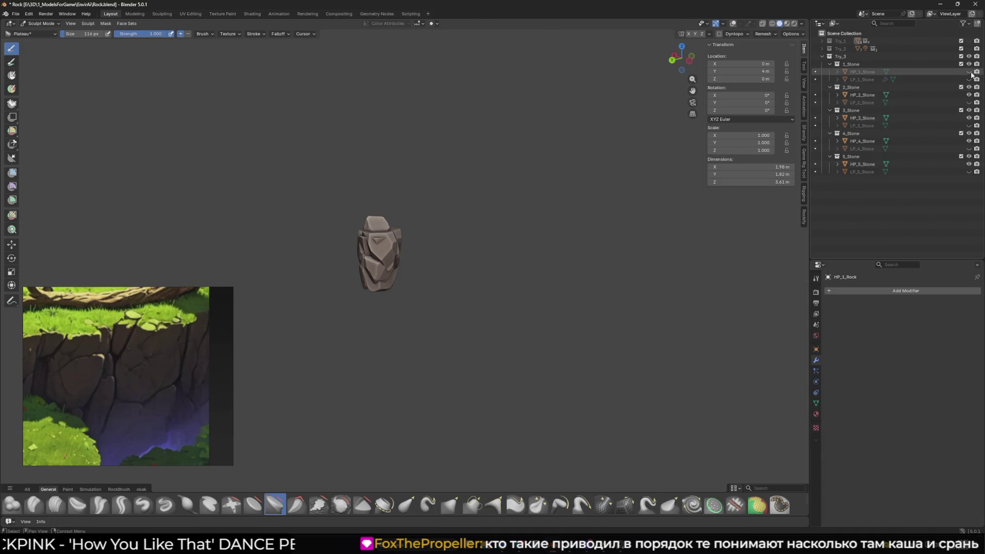
mouse_move(590, 154)
middle_mouse_down()
mouse_move(600, 150)
mouse_move(550, 194)
mouse_move(589, 198)
mouse_move(497, 197)
middle_mouse_up()
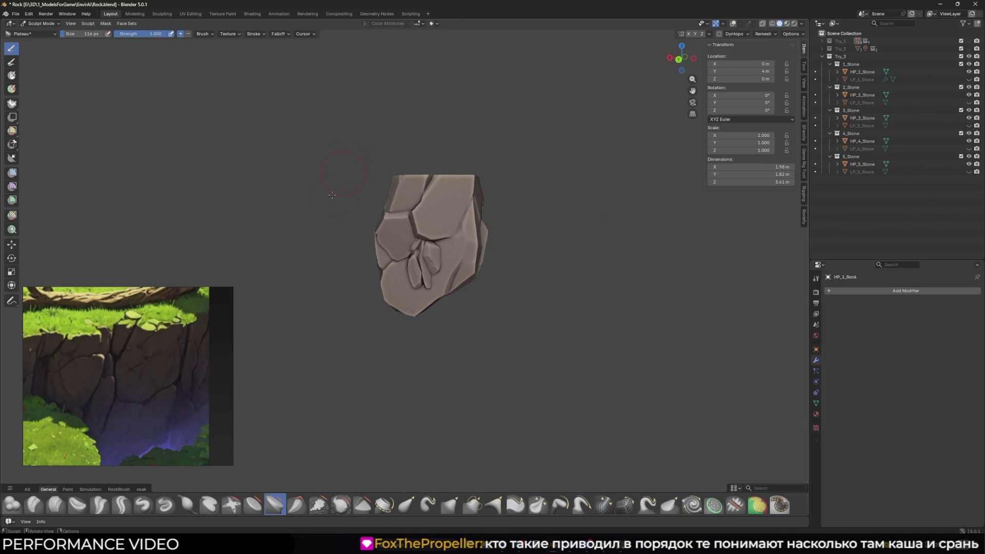
mouse_move(128, 296)
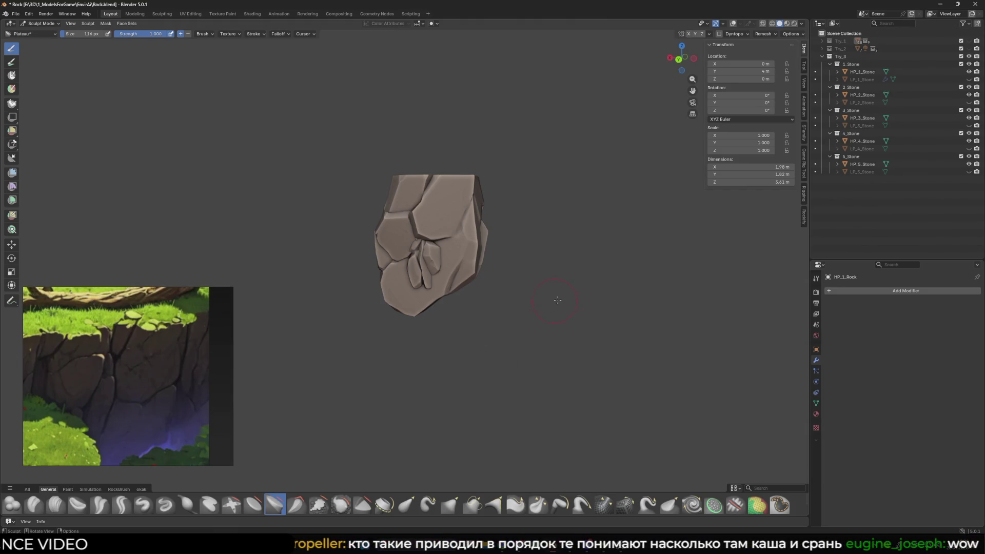
scroll(581, 325, "down", 2)
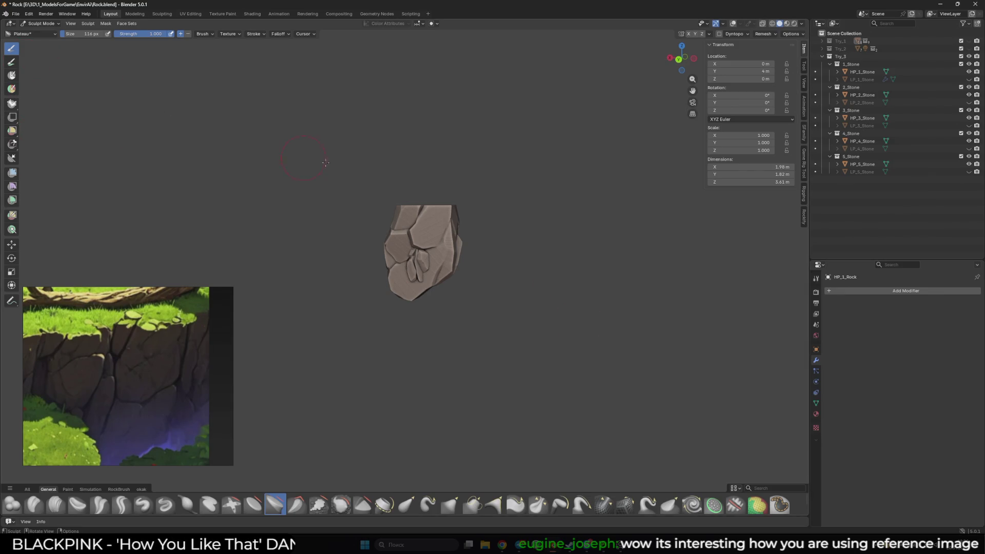
Show low-poly LP_1_Stone through LP_5_Stone, then hide collections 2_Stone through 5_Stone
left_click(969, 79)
left_click(969, 102)
left_click(969, 125)
left_click(969, 148)
left_click(969, 171)
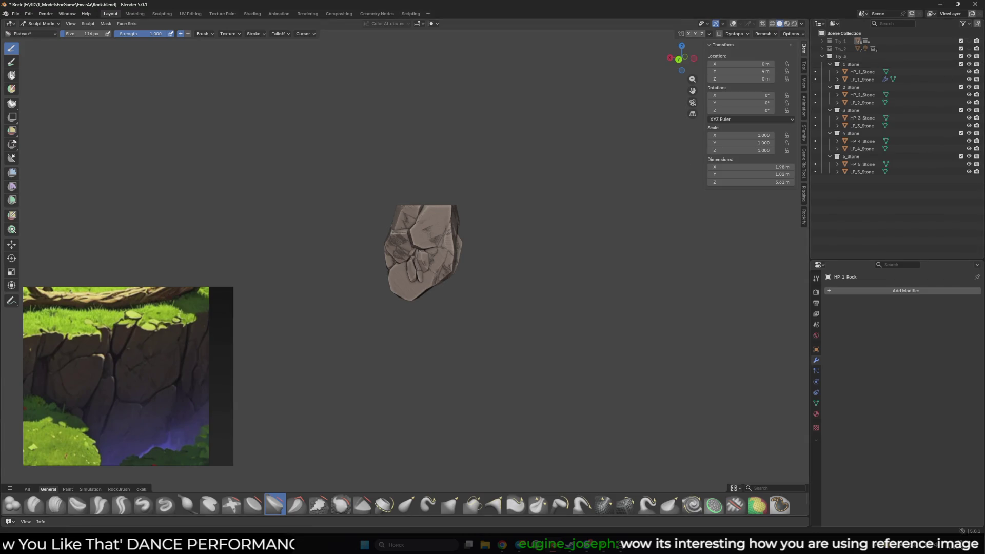
left_click(969, 87)
left_click(969, 110)
left_click(969, 133)
left_click(969, 156)
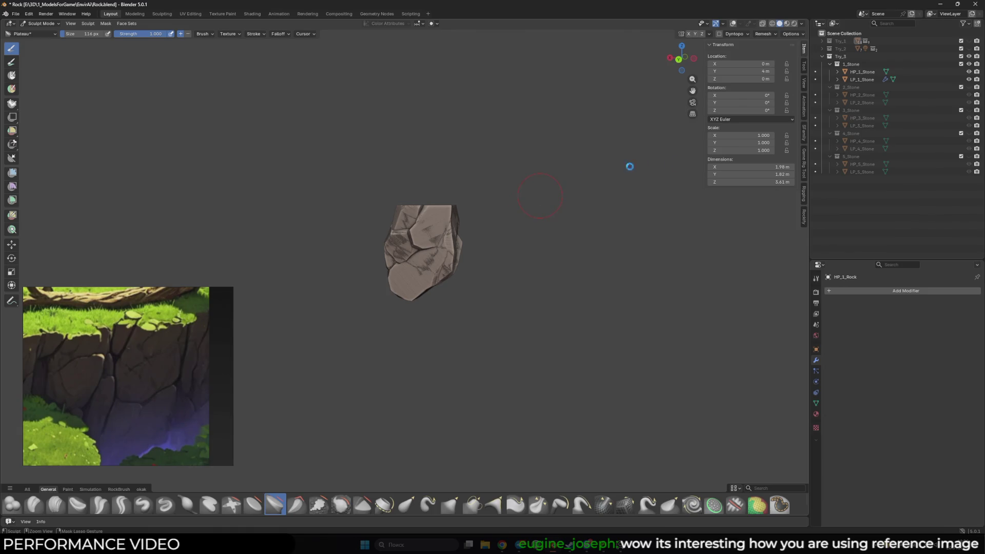
Save Rock.blend and hide HP_1_Stone so only LP_1_Stone shows
key("ctrl+s")
left_click(968, 72)
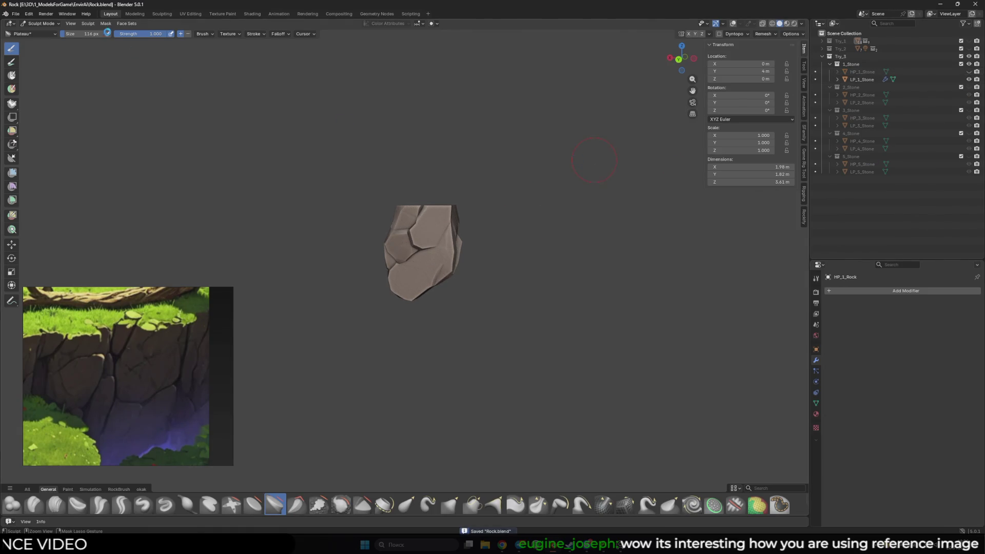
left_click(15, 14)
mouse_move(41, 38)
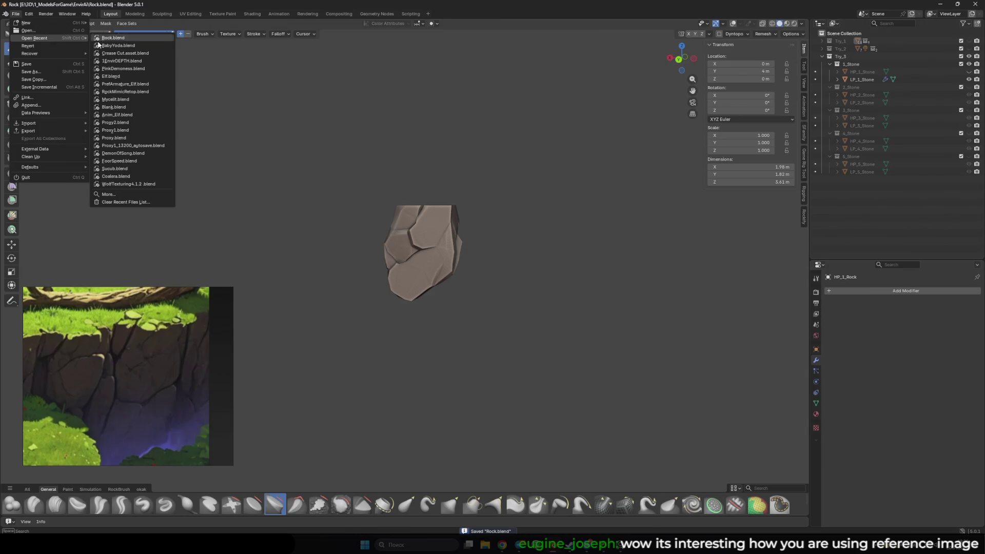
left_click(145, 60)
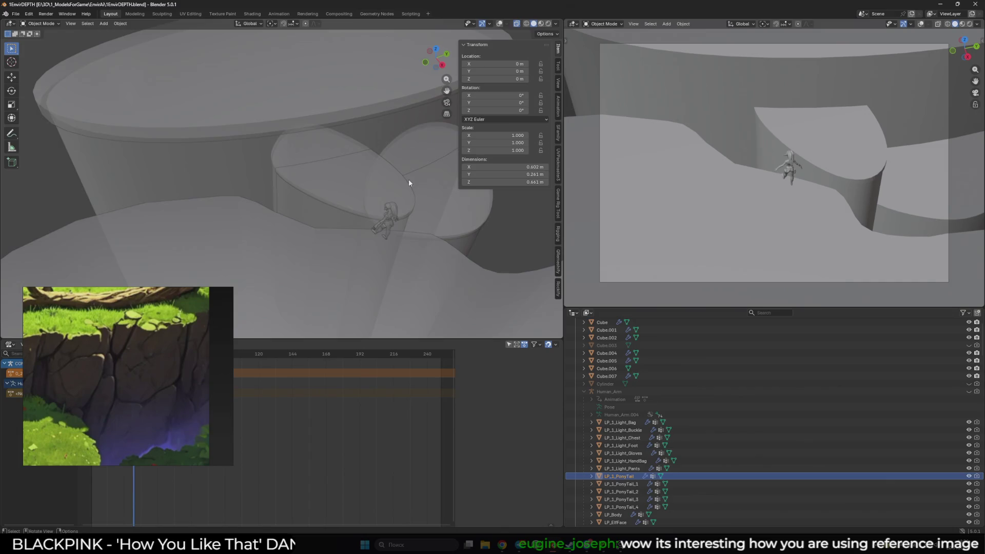
middle_click_drag(409, 182, 413, 145)
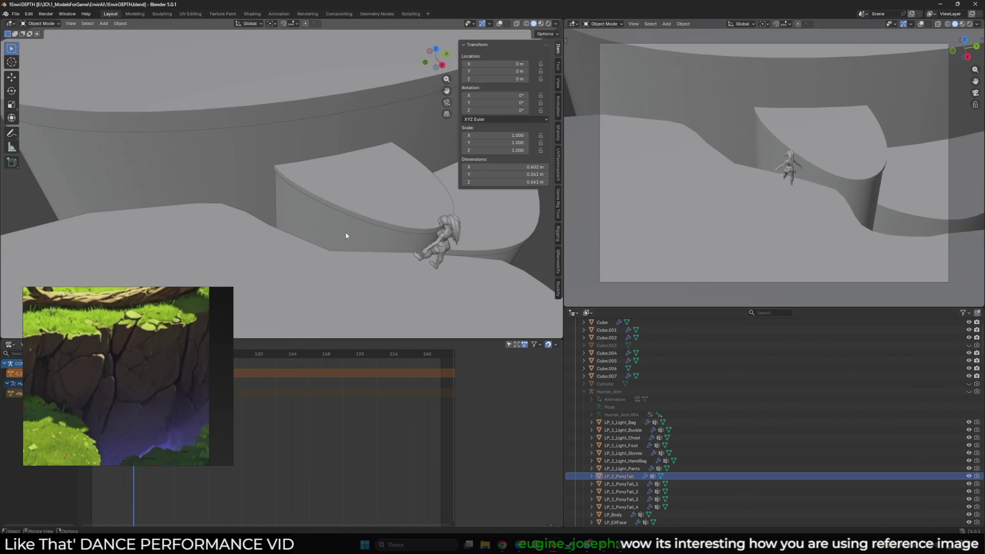
mouse_move(504, 550)
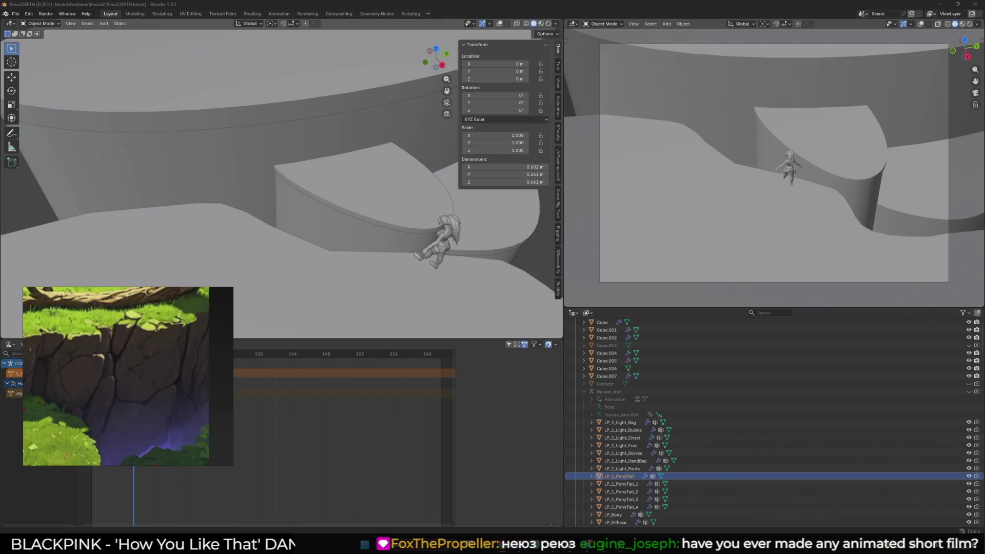
mouse_move(14, 174)
middle_mouse_down()
mouse_move(206, 174)
mouse_move(436, 234)
middle_mouse_up()
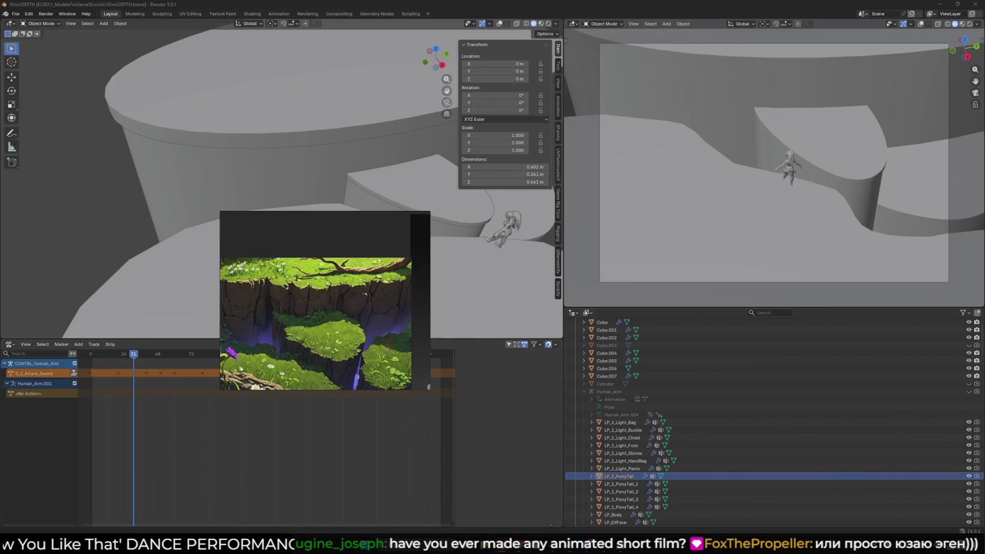
Reposition the Envir reference image window, then bring up File > Open Recent
mouse_move(368, 312)
left_mouse_down()
mouse_move(198, 435)
mouse_move(164, 402)
left_mouse_up()
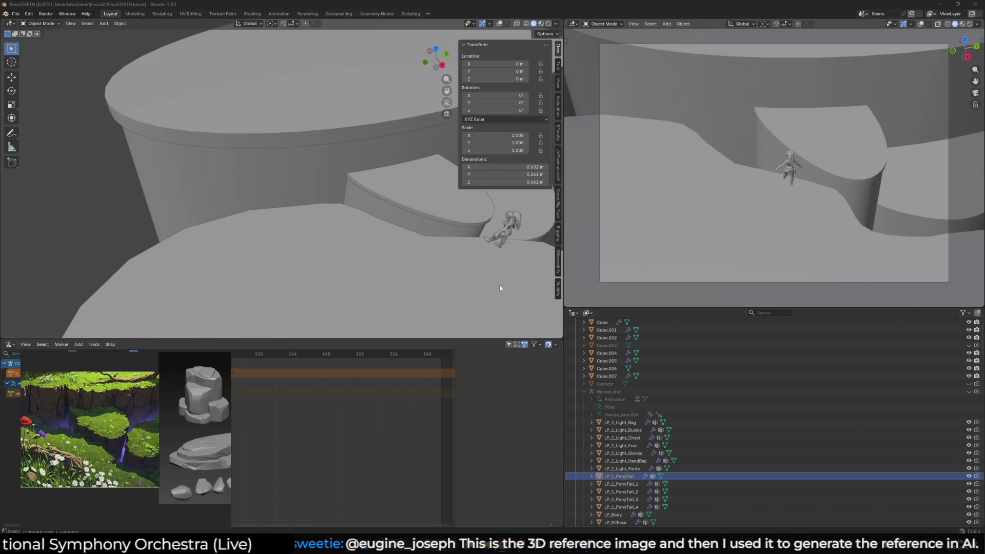
left_click(140, 411)
scroll(179, 441, "up", 3)
scroll(175, 443, "up", 3)
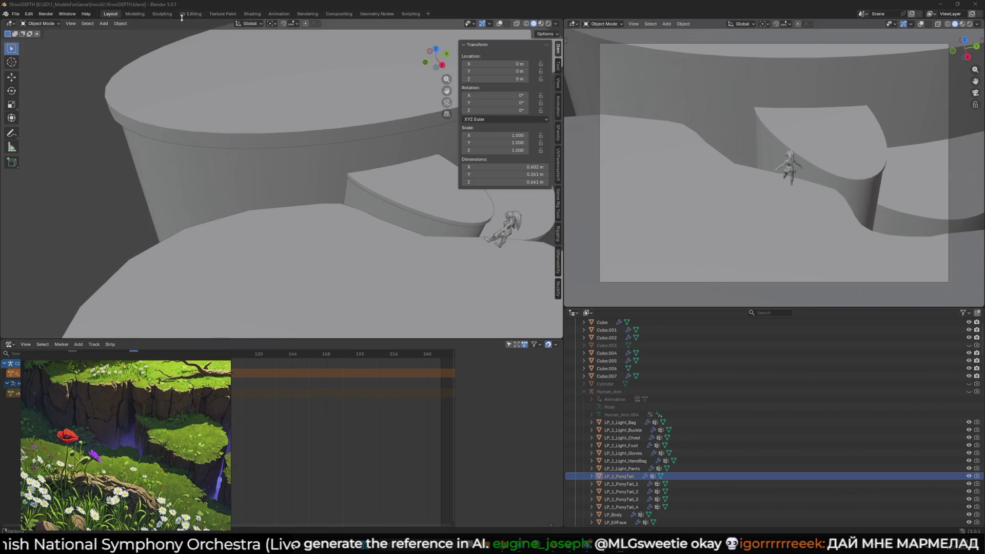
left_click(15, 14)
mouse_move(34, 38)
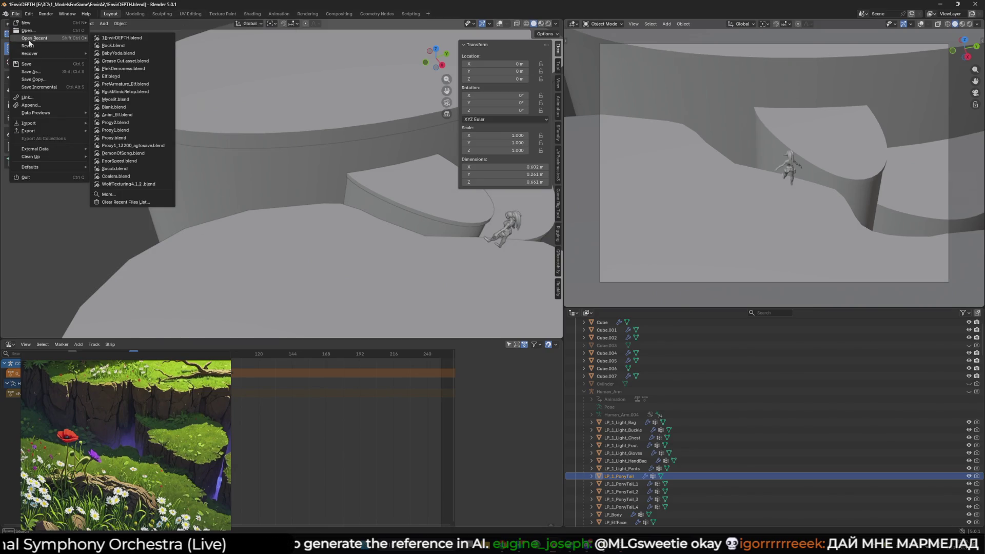
Open Rock.blend from recent files and move the Envir reference to the lower left
left_click(113, 45)
mouse_move(89, 436)
left_mouse_down()
mouse_move(567, 412)
mouse_move(647, 308)
left_mouse_up()
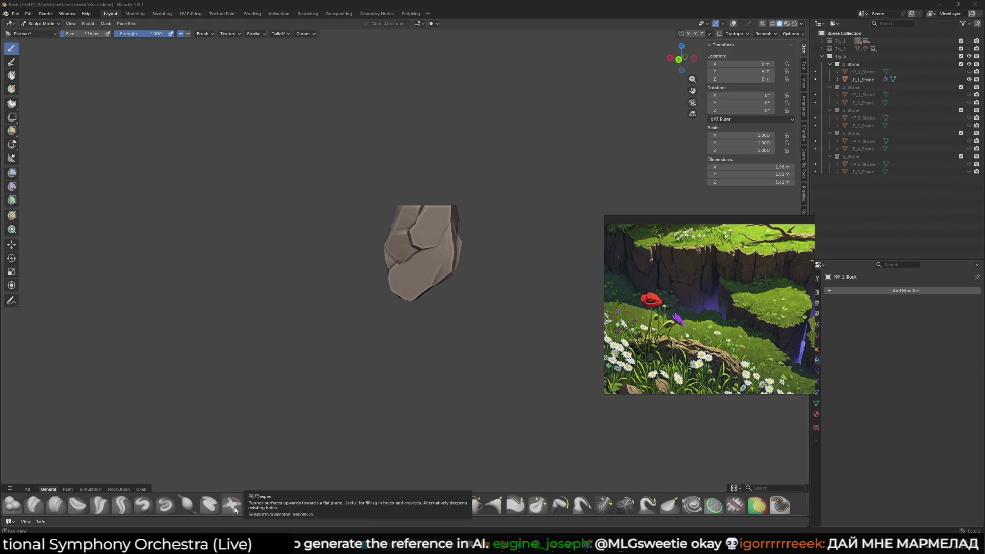
left_click_drag(732, 304, 142, 396)
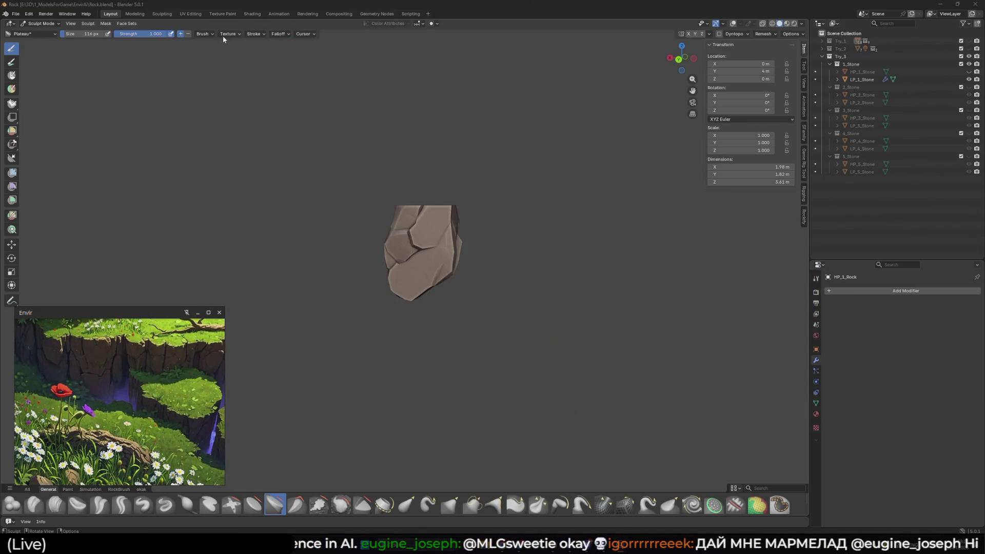
Show the Plateau brush's settings popover from the Sculpt Mode header
left_click(203, 34)
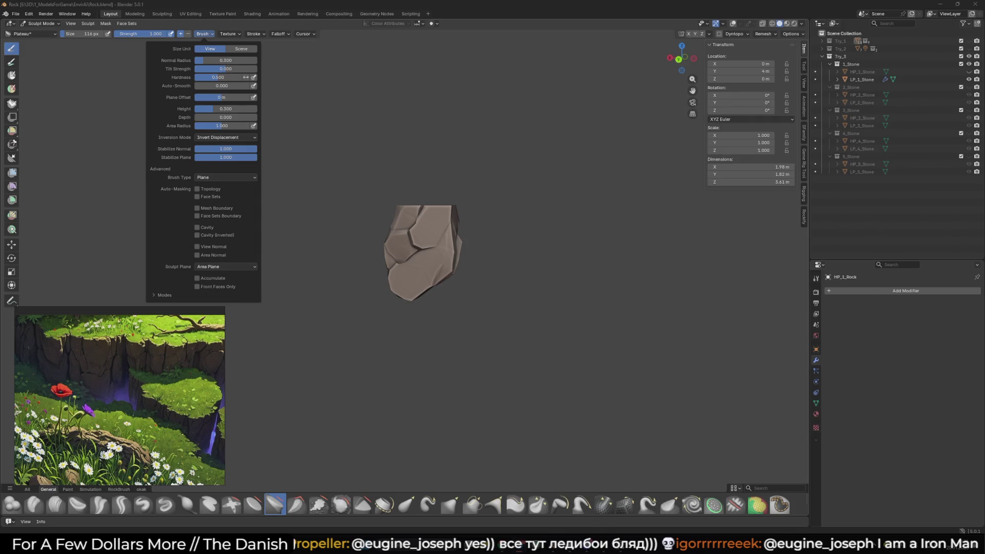
Dismiss the Brush popover and orbit the stone to view it from several sides
left_click(519, 344)
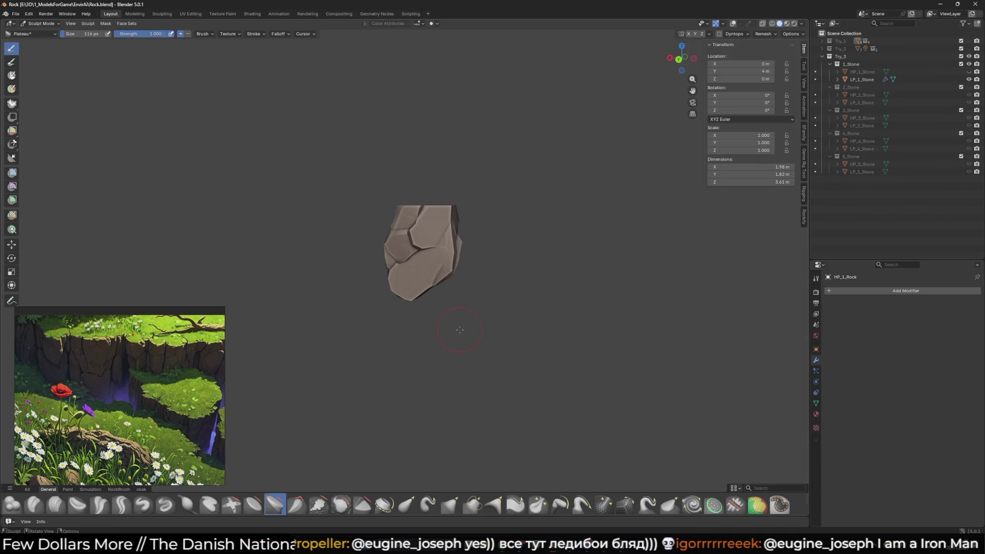
middle_click_drag(460, 328, 494, 240)
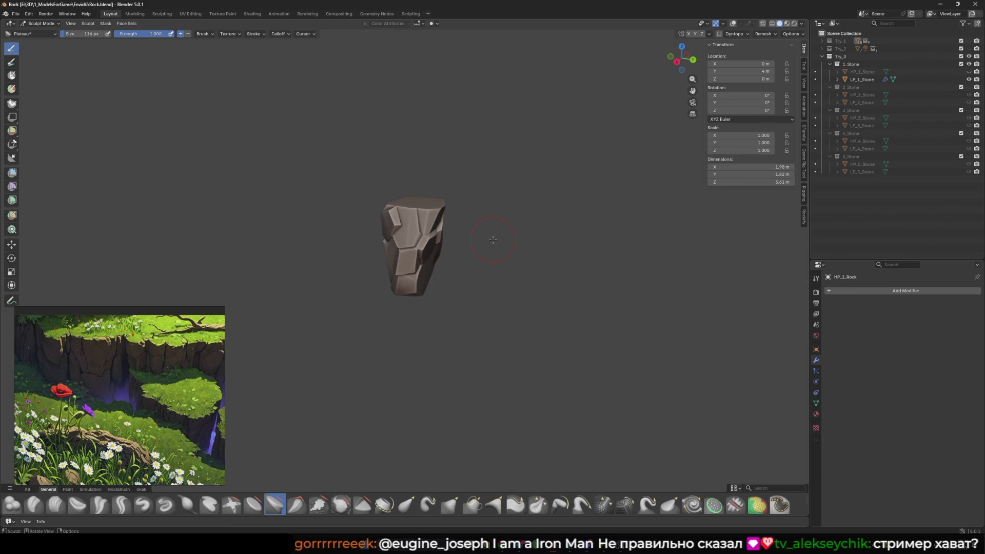
middle_click_drag(491, 239, 456, 251)
scroll(456, 251, "up", 3)
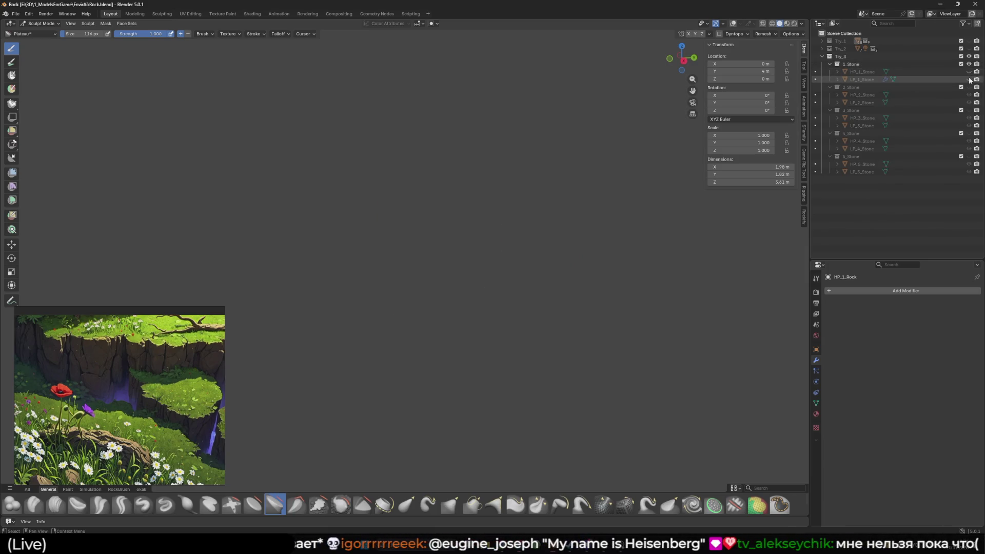
middle_click_drag(246, 108, 213, 106)
In UV Editing, edit LP_1_Stone and add a new UV map in Object Data
left_click(190, 14)
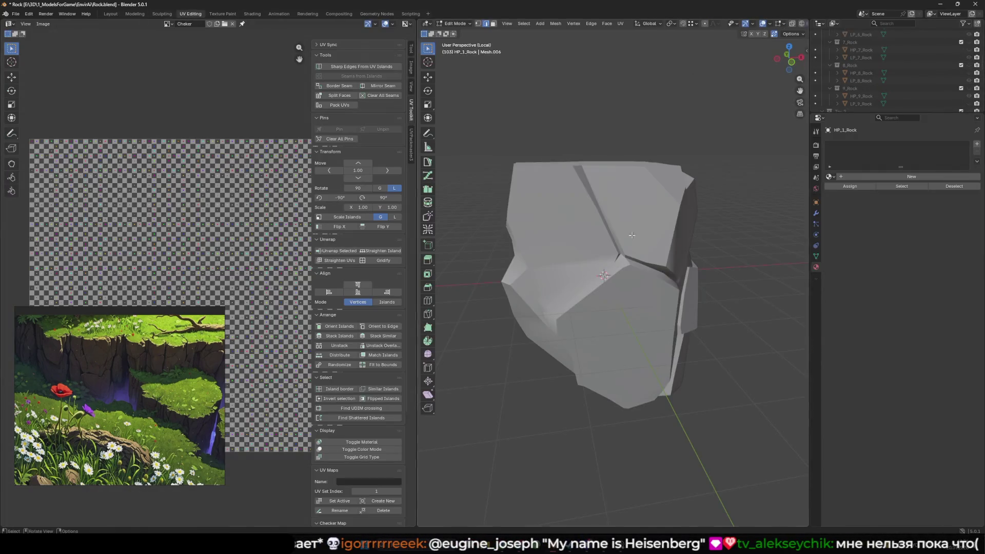
middle_click_drag(646, 241, 637, 245)
left_click(632, 242)
key("Tab")
left_click(745, 269)
middle_click_drag(719, 256, 677, 256)
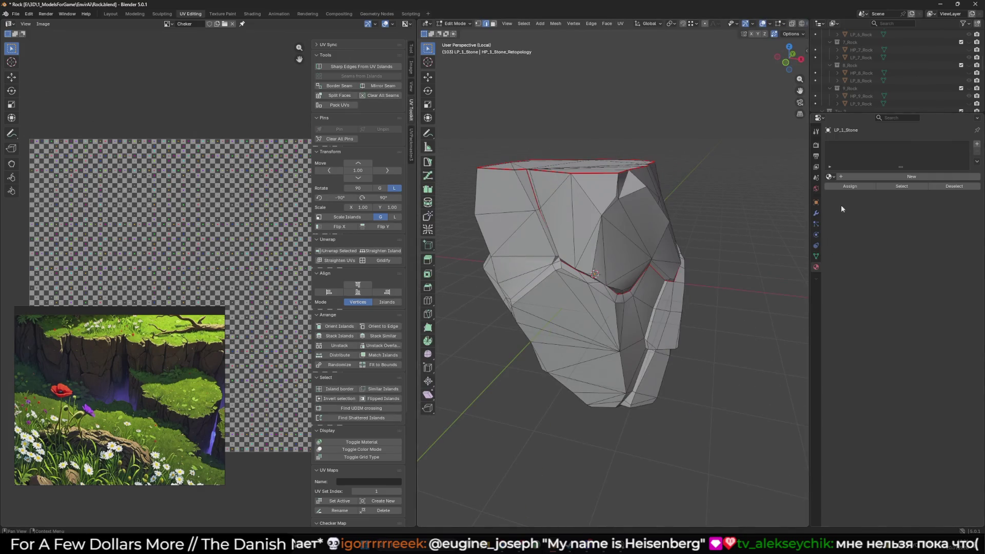
left_click(816, 256)
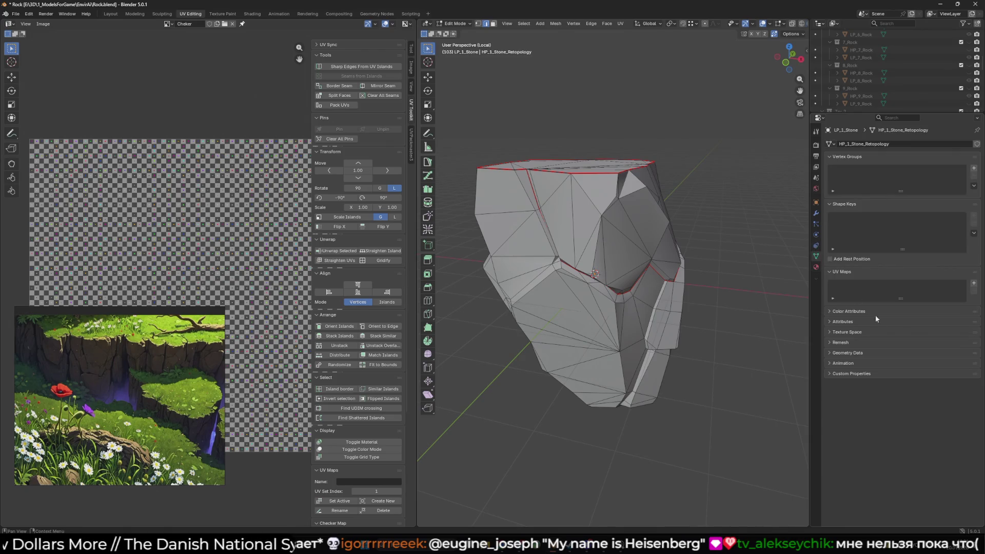
left_click(974, 283)
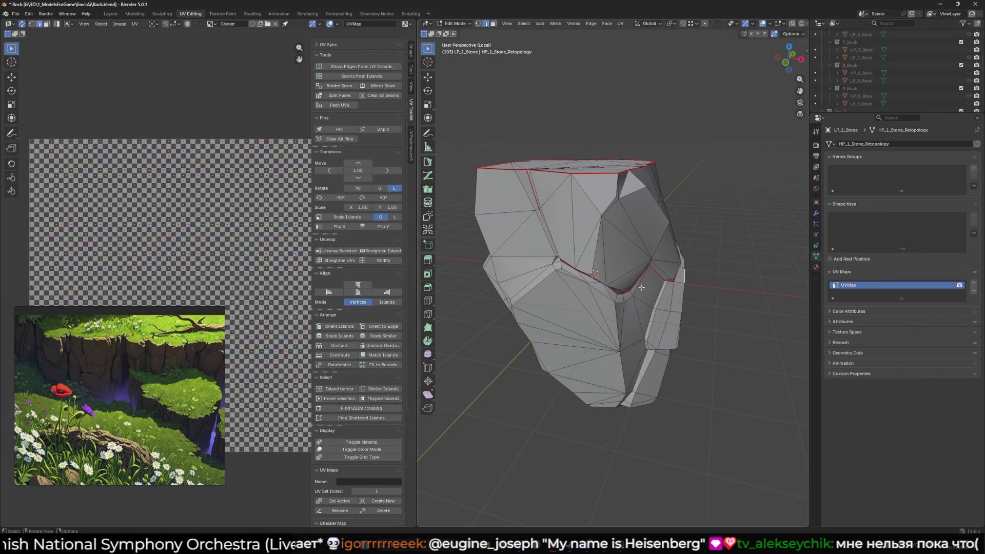
Select the whole stone mesh and unwrap it into UV islands along its seams
middle_click_drag(643, 288, 528, 233)
key("shift+alt+z")
key("a")
scroll(261, 252, "down", 1)
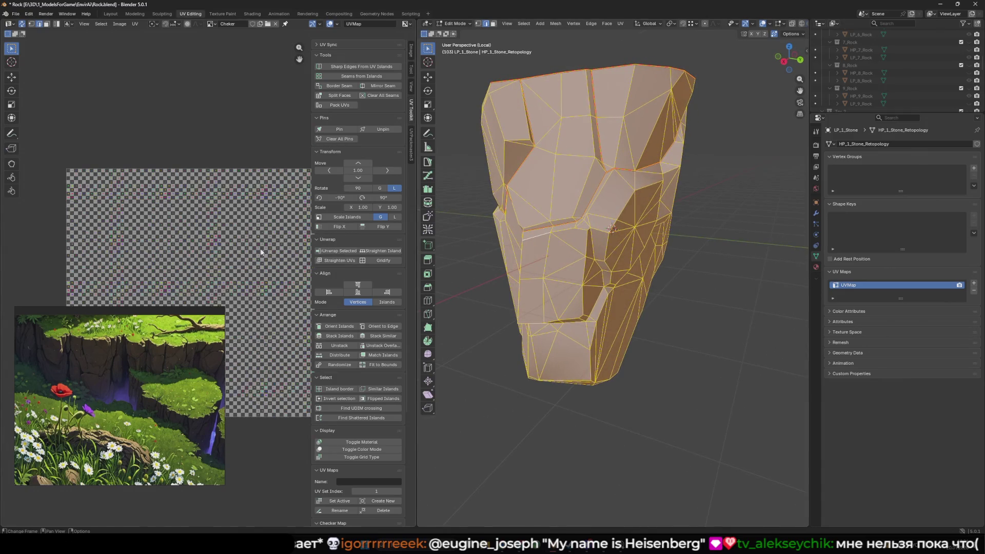
key("u")
left_click(271, 249)
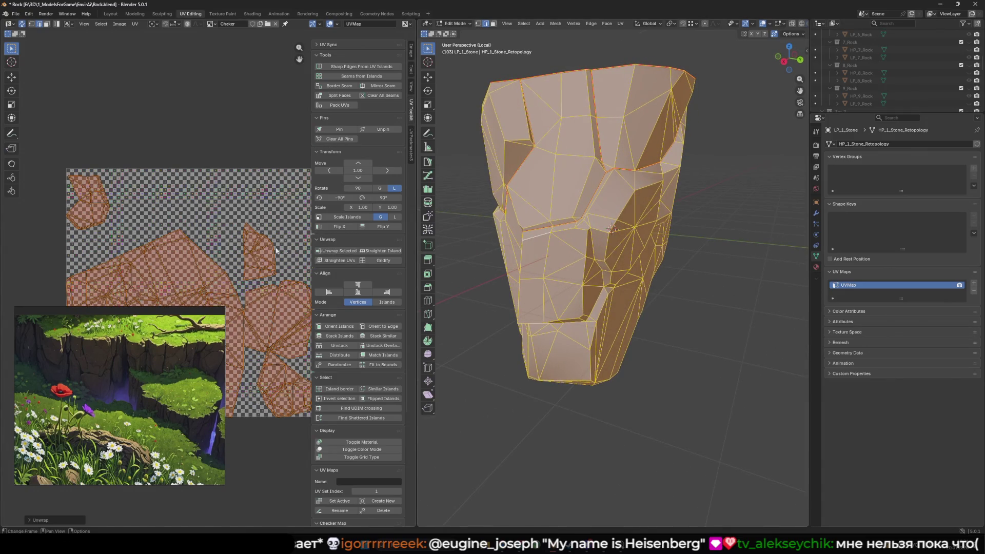
key("n")
scroll(287, 241, "down", 3)
key("Home")
Deselect all, select an edge loop, and inspect the rock with the UV Toolkit panel showing
mouse_move(693, 256)
middle_mouse_down()
mouse_move(770, 276)
mouse_move(702, 206)
mouse_move(655, 224)
mouse_move(667, 212)
middle_mouse_up()
key("alt+a")
left_click(702, 206, "alt")
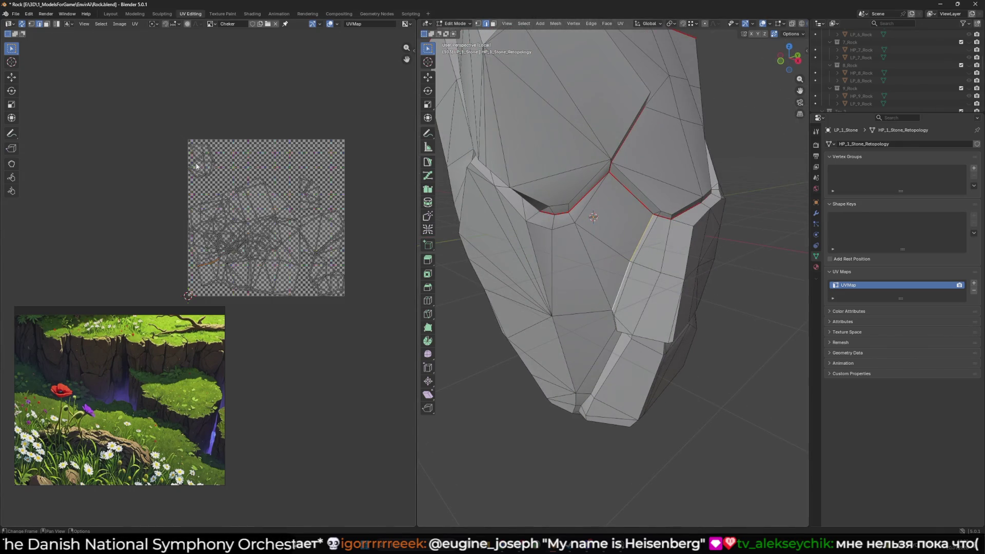
mouse_move(454, 271)
middle_mouse_down()
mouse_move(593, 232)
mouse_move(580, 237)
middle_mouse_up()
scroll(609, 225, "up", 2)
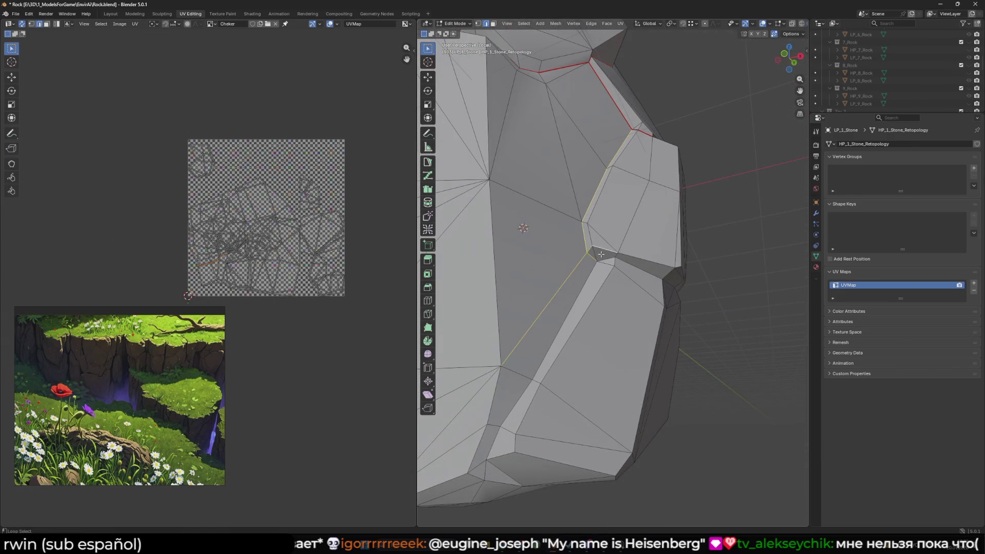
mouse_move(643, 272)
middle_mouse_down()
mouse_move(556, 287)
mouse_move(589, 283)
mouse_move(580, 285)
middle_mouse_up()
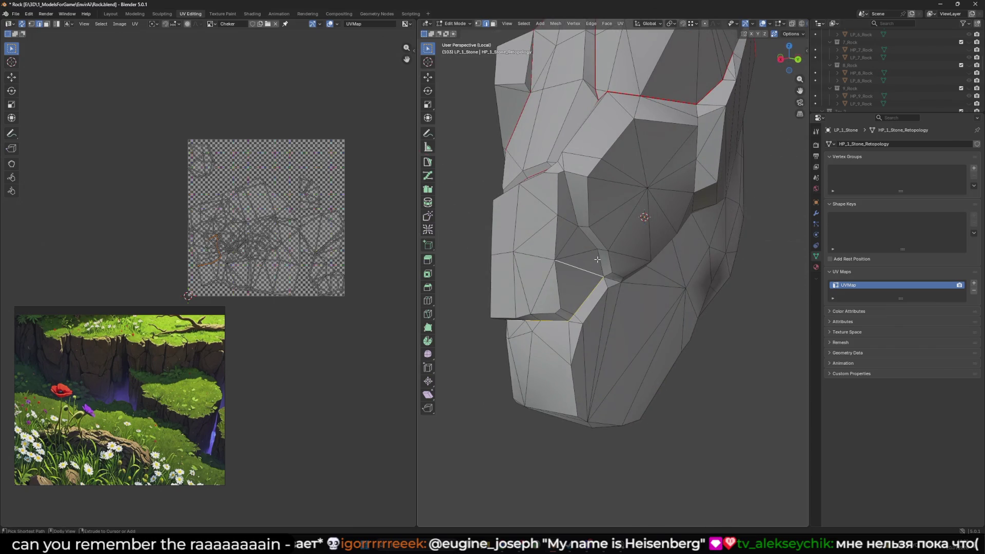
mouse_move(588, 247)
middle_mouse_down()
mouse_move(579, 241)
mouse_move(628, 241)
mouse_move(602, 226)
mouse_move(653, 263)
mouse_move(564, 231)
middle_mouse_up()
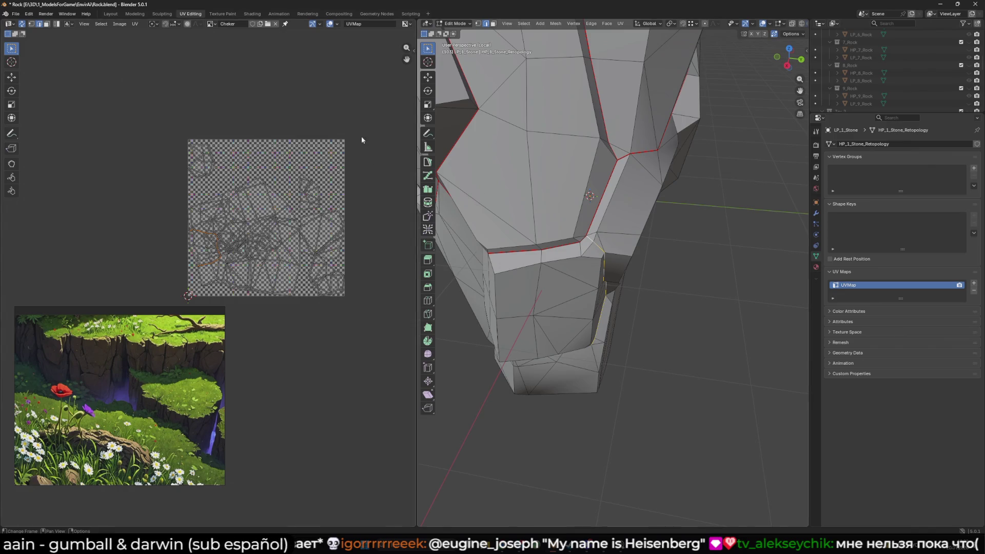
key("n")
middle_click_drag(456, 140, 645, 268, "shift")
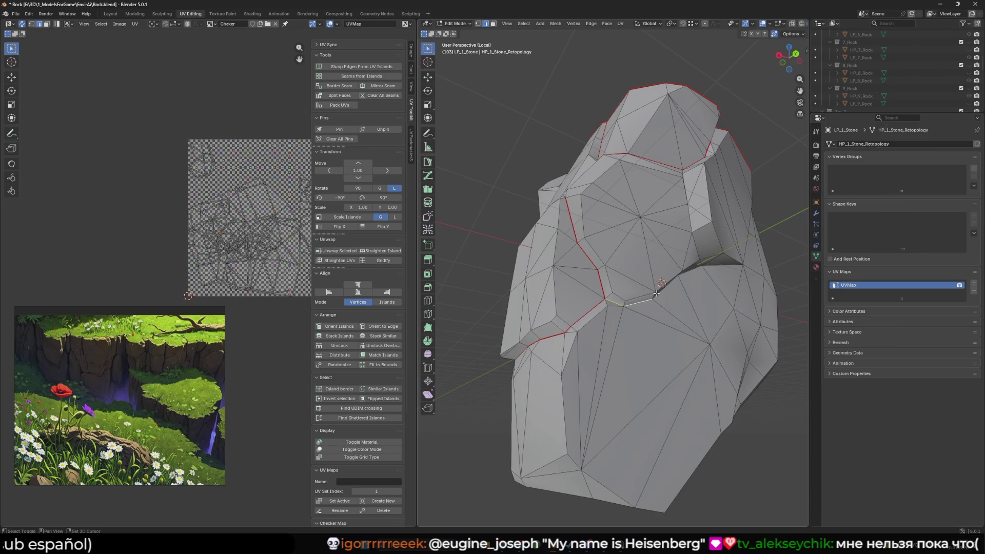
Add three more edges around the rock to the selection and mark them with Border Seam
scroll(656, 293, "up", 5)
middle_click_drag(662, 282, 628, 283, "shift")
left_click(632, 274, "shift")
left_click(677, 243, "shift")
mouse_move(677, 243)
middle_mouse_down()
mouse_move(650, 252)
mouse_move(631, 241)
mouse_move(641, 231)
middle_mouse_up()
left_click(630, 209, "shift")
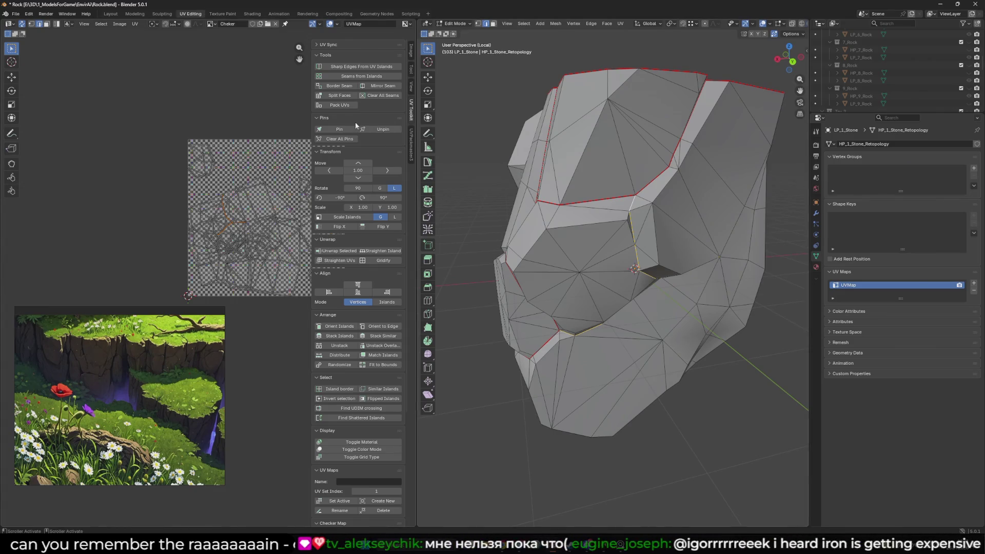
left_click(334, 87)
Select all and re-unwrap the stone so its UV islands update, then deselect
key("a")
key("u")
left_click(197, 203)
key("alt+a")
Select an edge path on the rock for the next seam
mouse_move(564, 333)
middle_mouse_down()
mouse_move(618, 352)
mouse_move(684, 272)
mouse_move(608, 259)
mouse_move(534, 272)
mouse_move(492, 261)
middle_mouse_up()
left_click(608, 259, "ctrl")
scroll(598, 264, "up", 3)
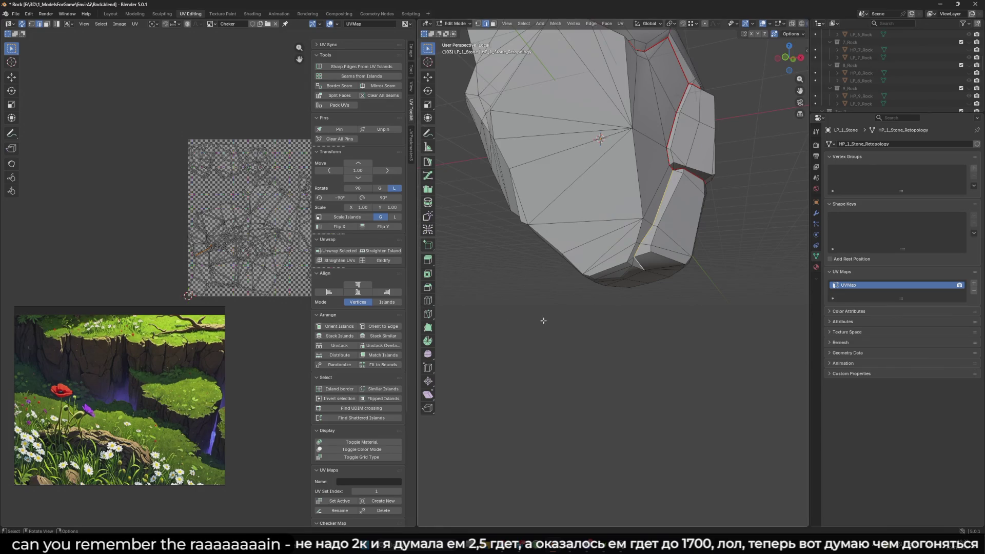
Add a short edge beside the existing seam to the selection, then return to Object Mode
mouse_move(582, 258)
middle_mouse_down()
mouse_move(637, 281)
mouse_move(715, 202)
mouse_move(626, 207)
middle_mouse_up()
scroll(626, 207, "up", 5)
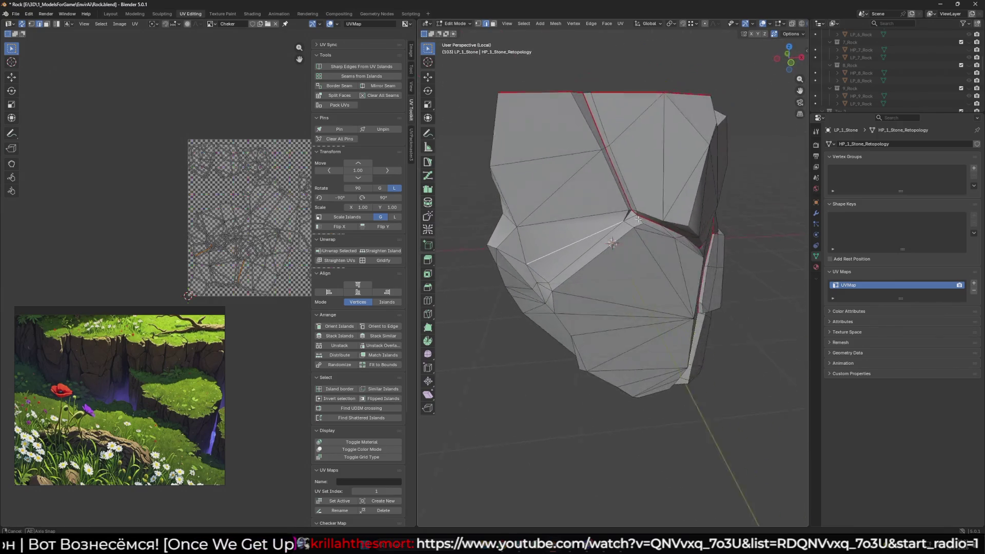
left_click(623, 202, "shift")
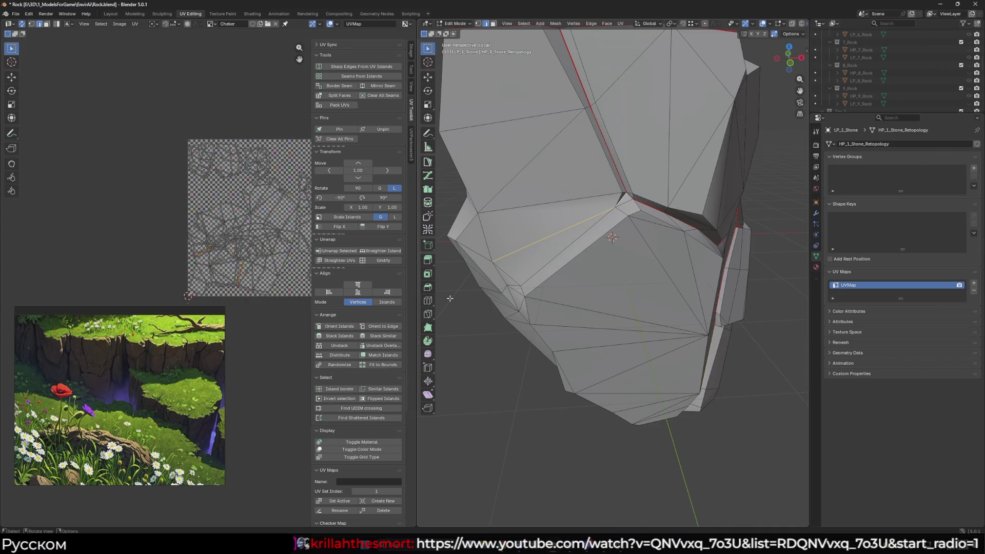
scroll(491, 276, "down", 6)
mouse_move(491, 276)
middle_mouse_down()
mouse_move(590, 288)
mouse_move(670, 318)
mouse_move(675, 283)
mouse_move(575, 208)
middle_mouse_up()
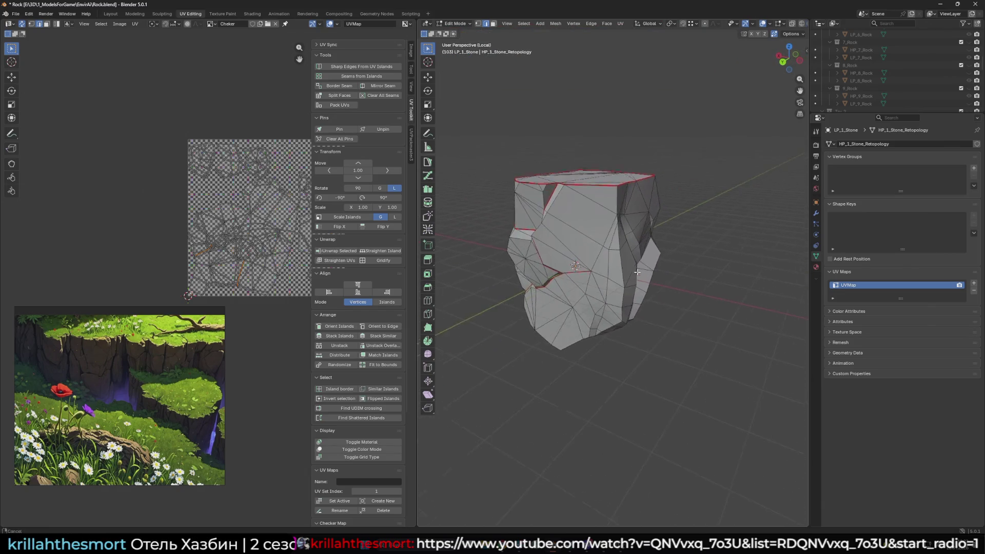
scroll(575, 208, "up", 4)
mouse_move(579, 209)
middle_mouse_down()
mouse_move(597, 279)
mouse_move(655, 245)
mouse_move(534, 259)
middle_mouse_up()
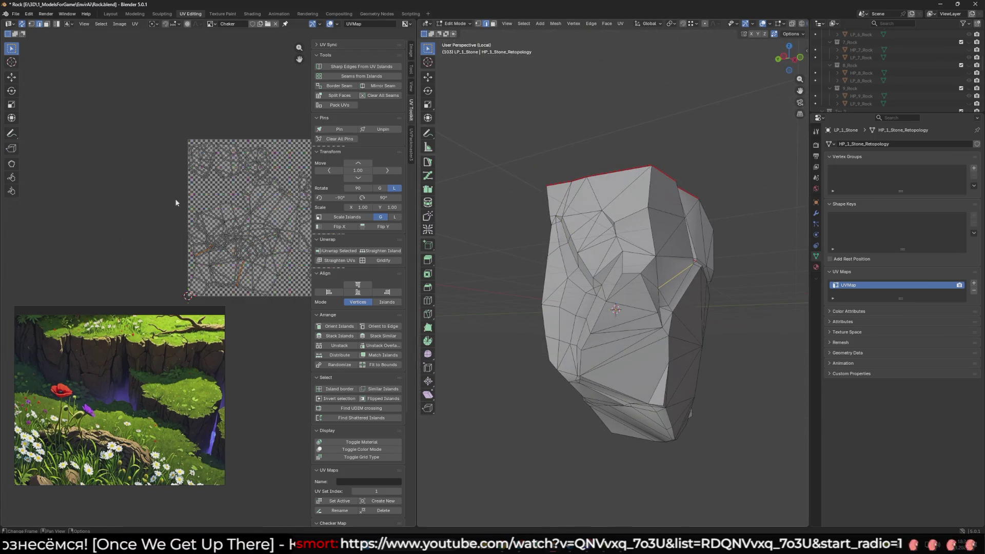
key("Tab")
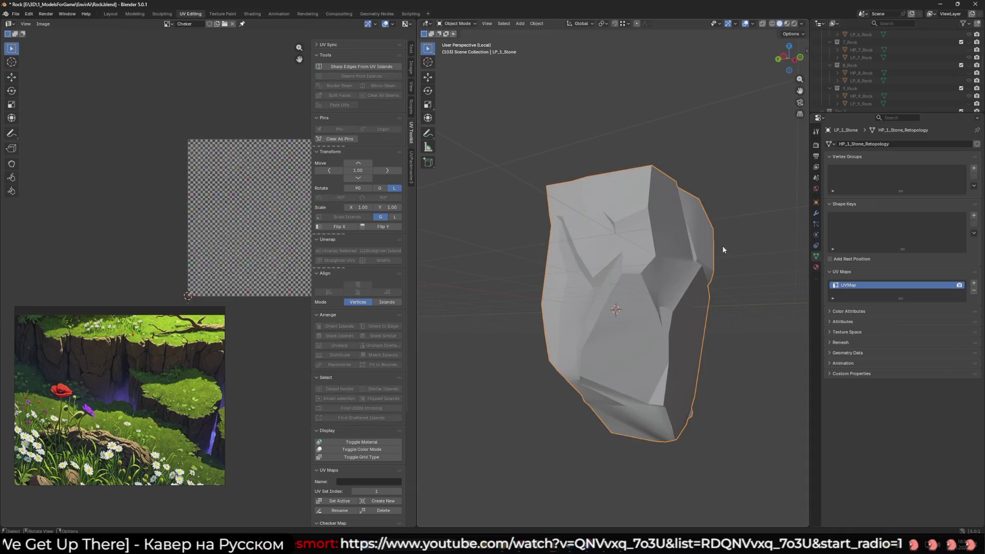
Assign the Cheker material to LP_1_Stone and switch back to Edit Mode
left_click(814, 267)
left_click(828, 176)
left_click(852, 205)
key("Tab")
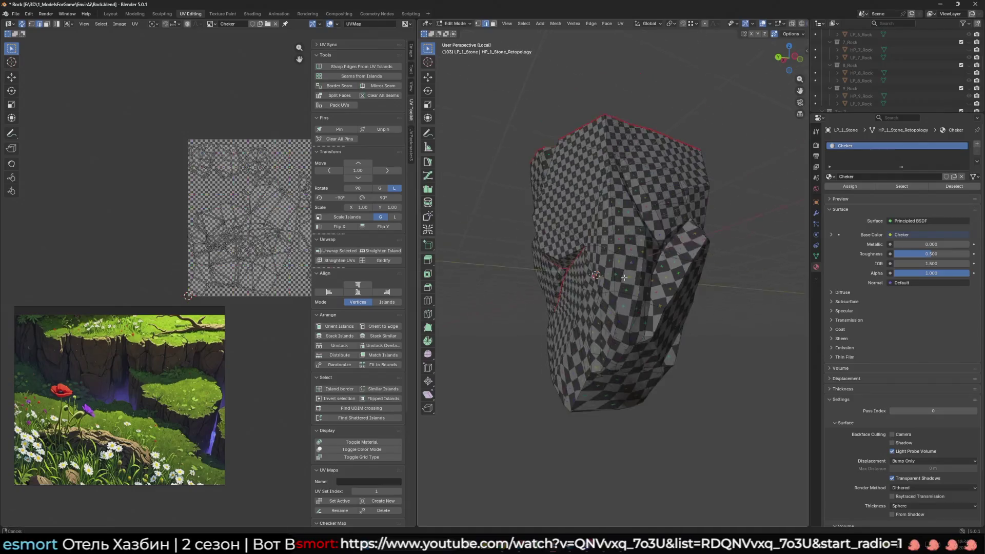
Orbit around the rock to inspect the checker pattern from several sides
scroll(621, 297, "up", 4)
mouse_move(615, 206)
middle_mouse_down()
mouse_move(566, 297)
mouse_move(541, 280)
mouse_move(598, 341)
mouse_move(616, 315)
mouse_move(592, 306)
mouse_move(592, 333)
mouse_move(605, 318)
middle_mouse_up()
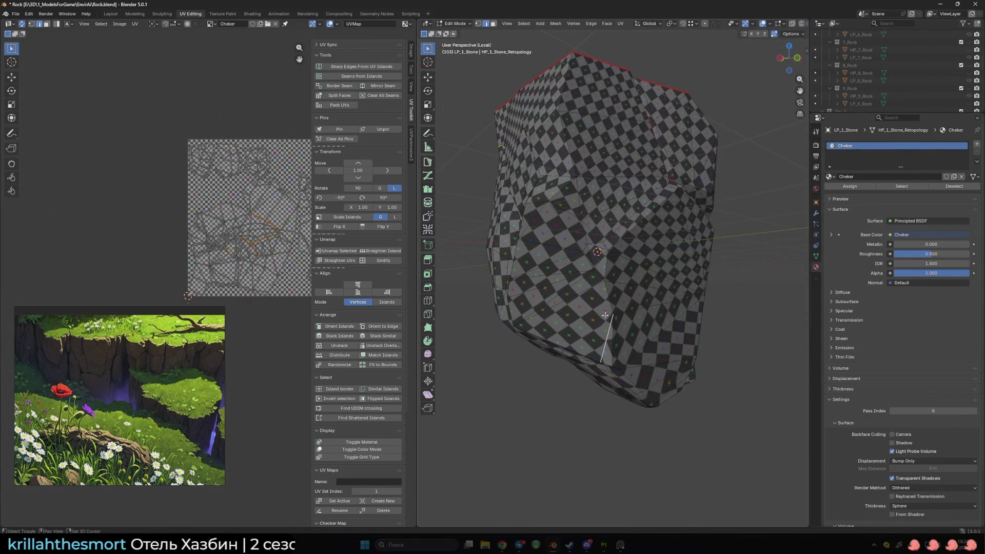
mouse_move(614, 278)
middle_mouse_down()
mouse_move(549, 298)
mouse_move(600, 264)
middle_mouse_up()
scroll(648, 232, "up", 3)
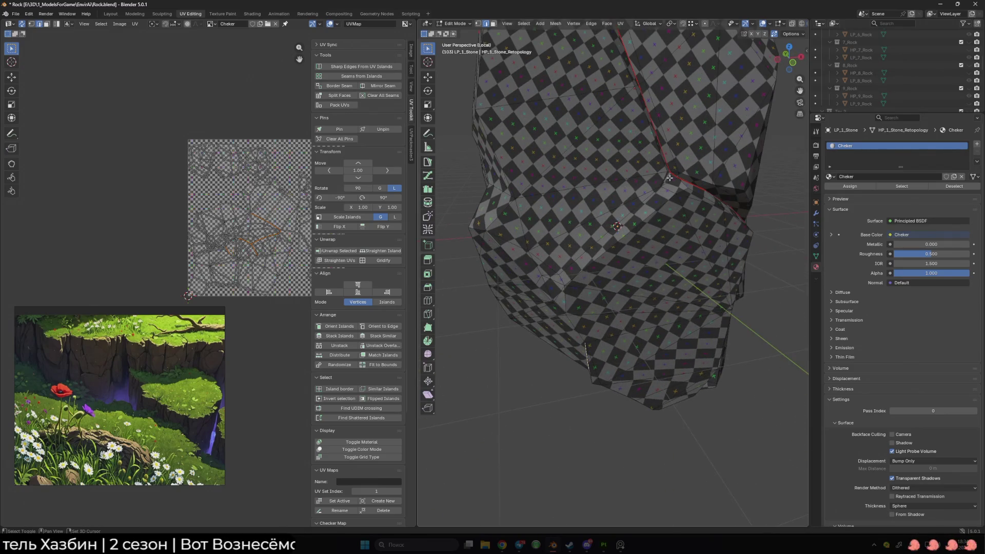
scroll(662, 180, "up", 2)
mouse_move(657, 169)
middle_mouse_down()
mouse_move(597, 170)
mouse_move(597, 240)
mouse_move(581, 174)
middle_mouse_up()
scroll(597, 170, "down", 3)
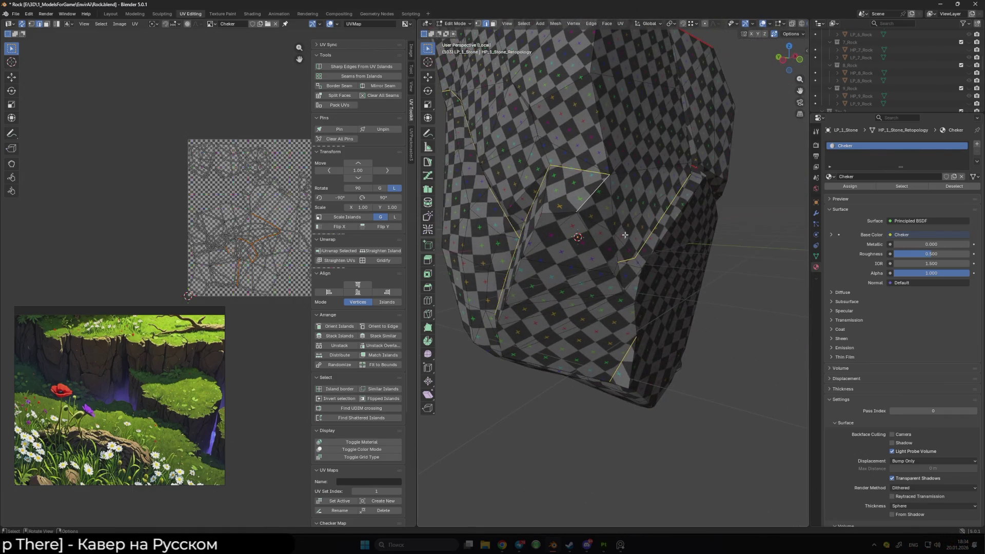
middle_click_drag(625, 233, 574, 216)
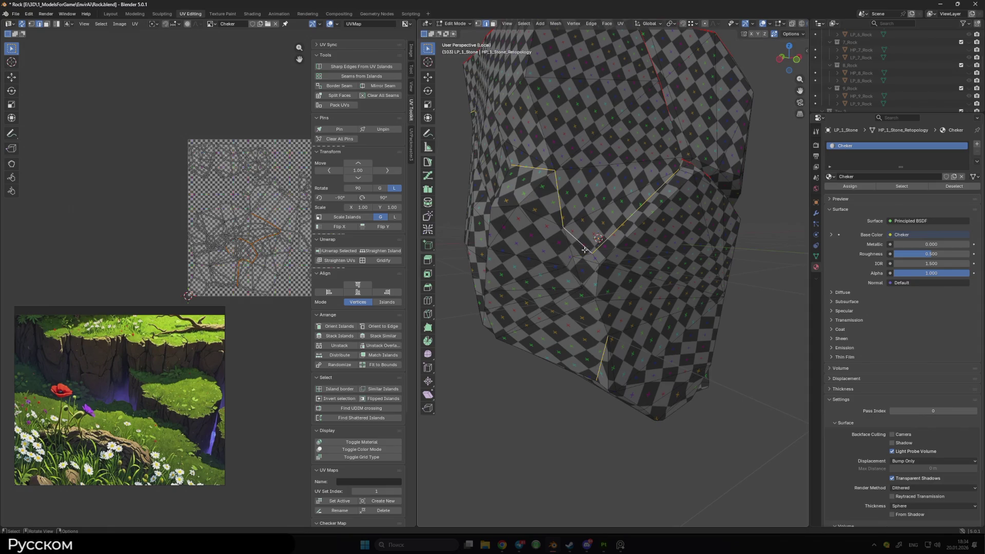
Select the whole stone mesh, apply U > Unwrap along its seams, then deselect
key("a")
key("u")
left_click(232, 199)
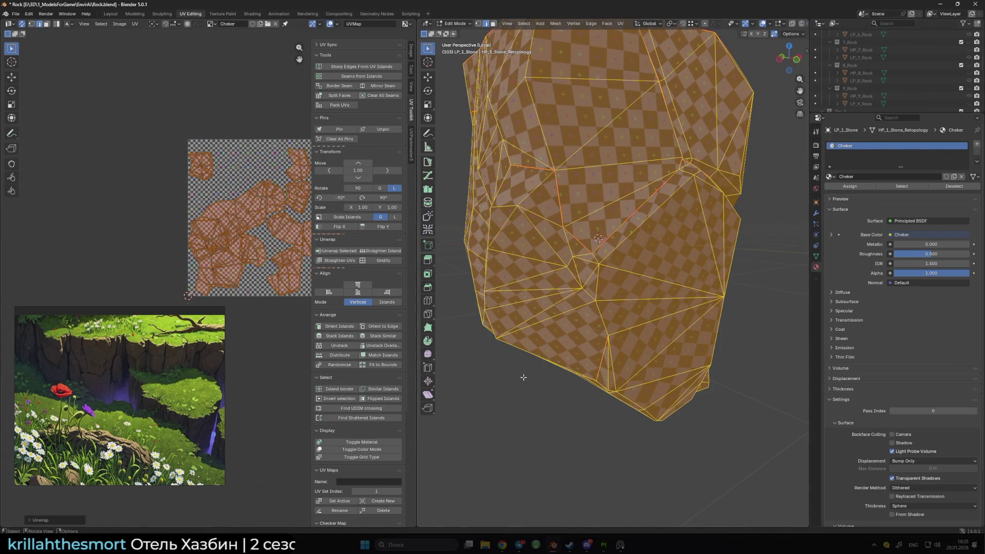
key("alt+a")
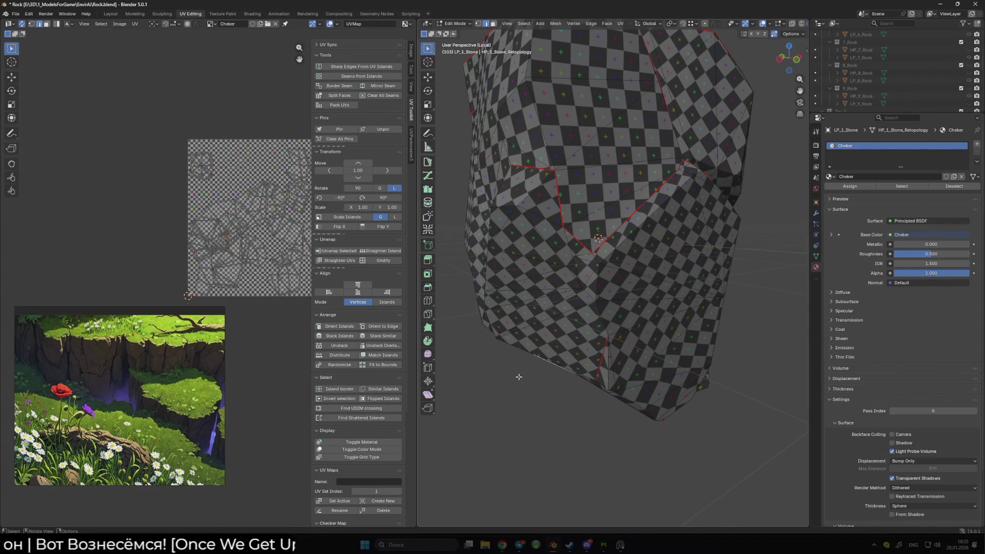
scroll(572, 356, "down", 3)
Orbit the upright stone and add another edge to the seam path
mouse_move(573, 356)
middle_mouse_down()
mouse_move(624, 291)
mouse_move(632, 295)
middle_mouse_up()
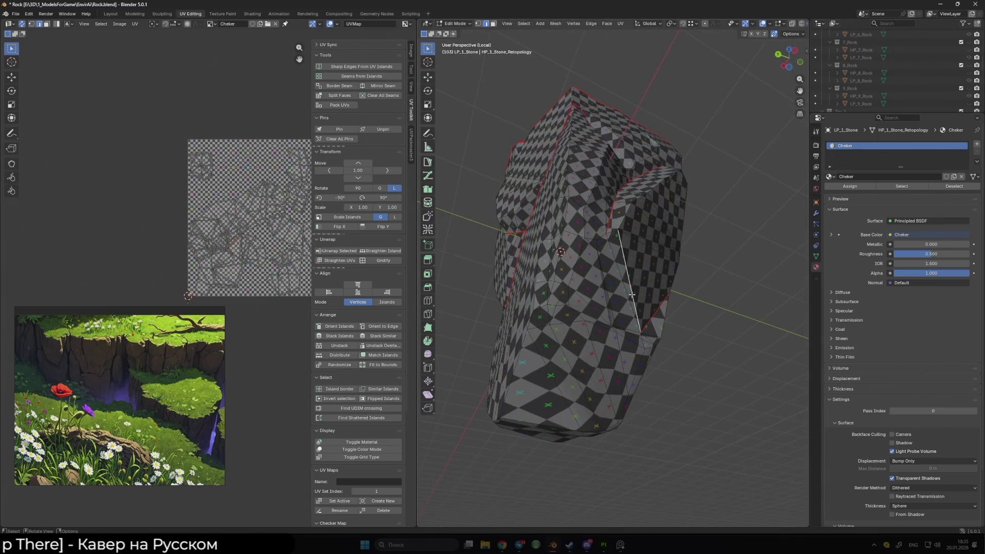
mouse_move(601, 251)
middle_mouse_down()
mouse_move(590, 288)
mouse_move(561, 310)
middle_mouse_up()
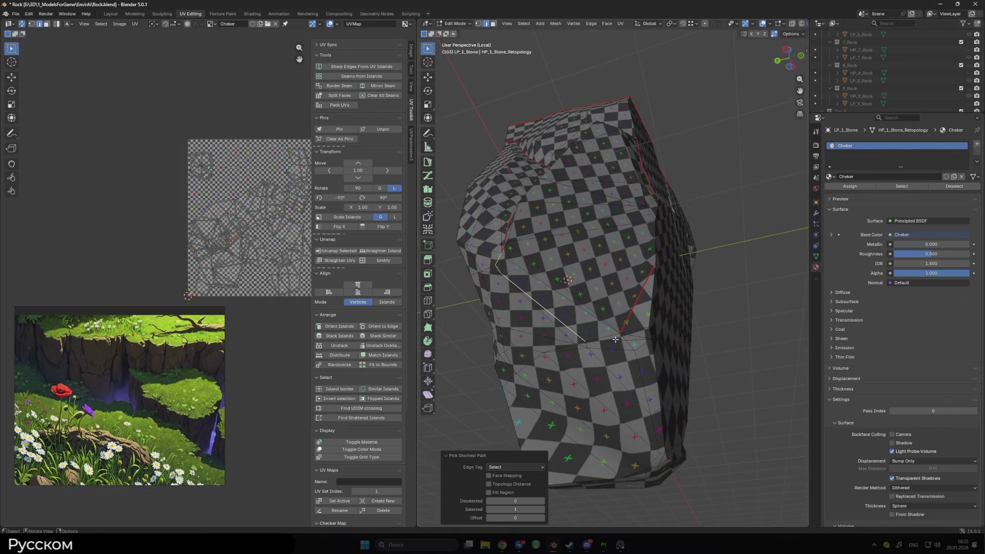
mouse_move(589, 271)
middle_mouse_down()
mouse_move(620, 359)
mouse_move(466, 285)
middle_mouse_up()
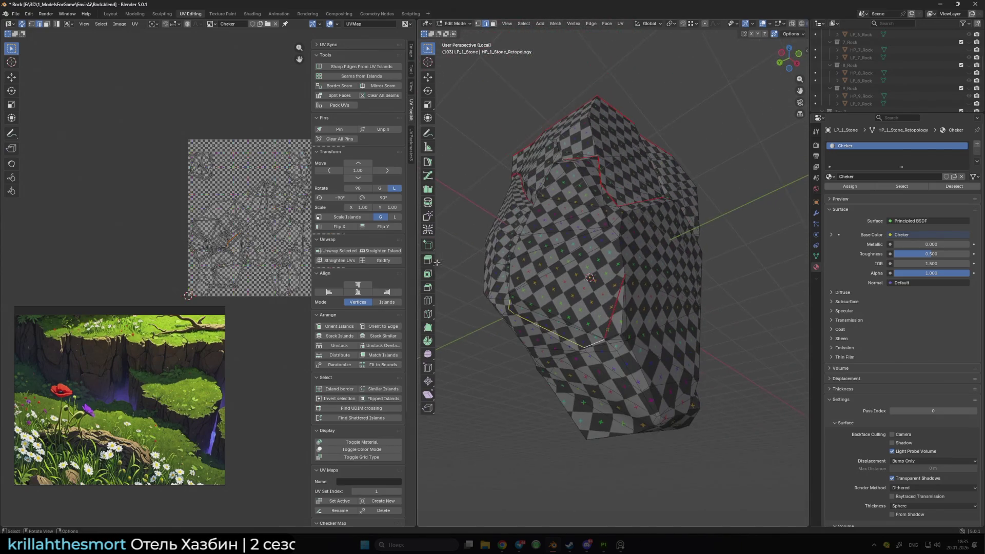
middle_click_drag(434, 162, 578, 272)
left_click(597, 286, "shift")
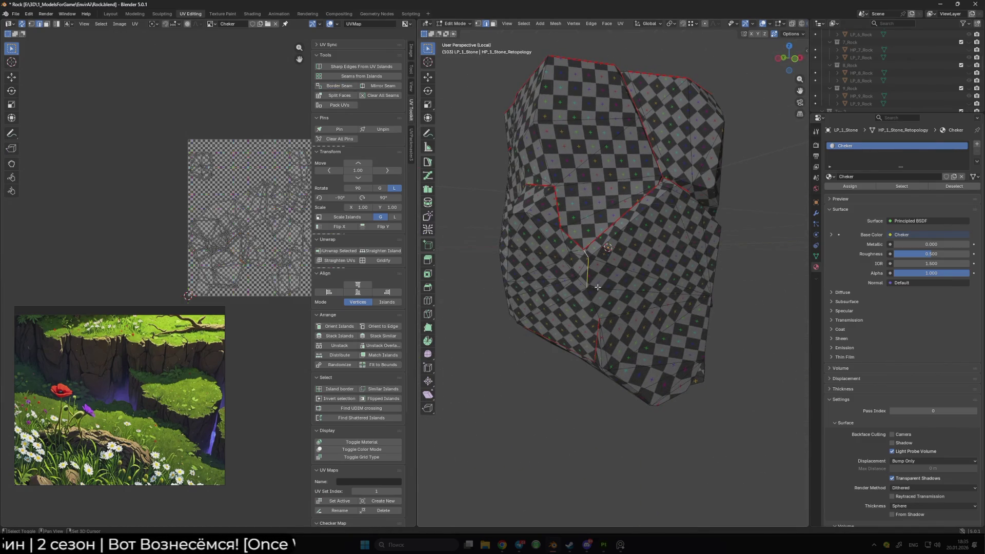
Select all and unwrap the stone along its seams again, then deselect
key("a")
key("u")
left_click(239, 211)
key("alt+a")
Select a new shortest edge path across the stone for the next seam
mouse_move(606, 308)
middle_mouse_down()
mouse_move(671, 341)
mouse_move(651, 315)
mouse_move(653, 325)
mouse_move(554, 273)
mouse_move(633, 361)
middle_mouse_up()
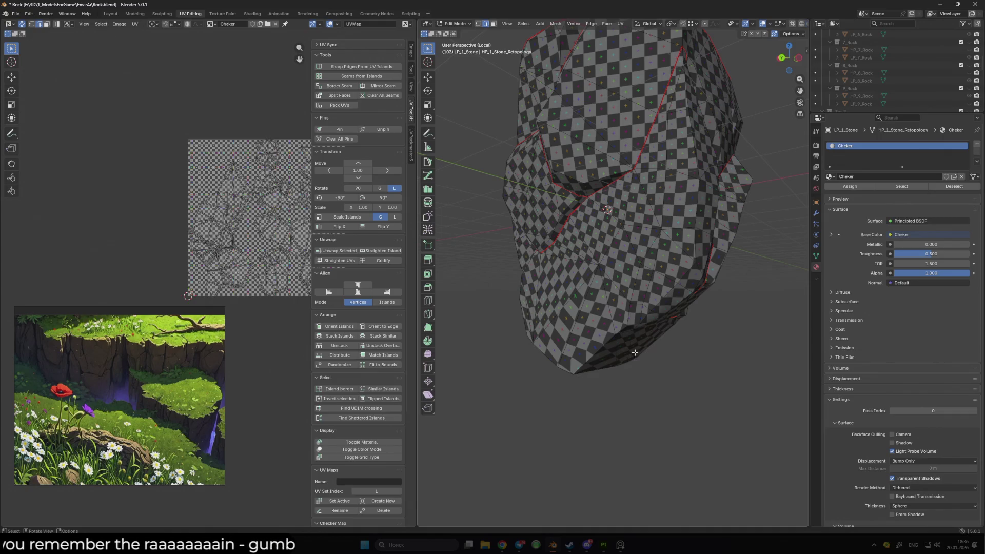
scroll(589, 343, "down", 4)
scroll(589, 342, "up", 4)
mouse_move(590, 342)
middle_mouse_down()
mouse_move(595, 287)
mouse_move(571, 265)
mouse_move(591, 274)
mouse_move(575, 286)
mouse_move(621, 235)
mouse_move(595, 223)
middle_mouse_up()
left_click(572, 274, "ctrl")
left_click(582, 216, "shift")
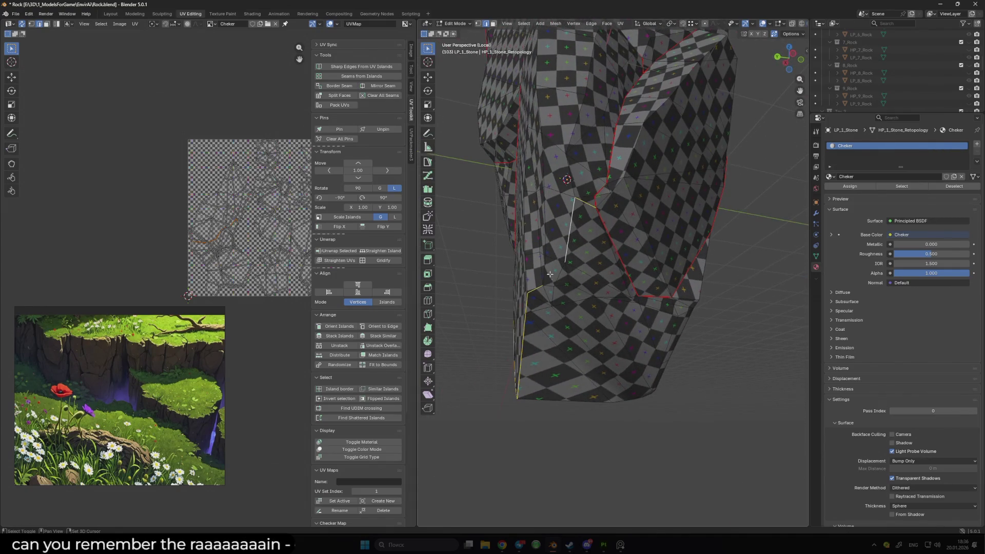
Select and extend a new seam edge path across the stone's front face
key("a")
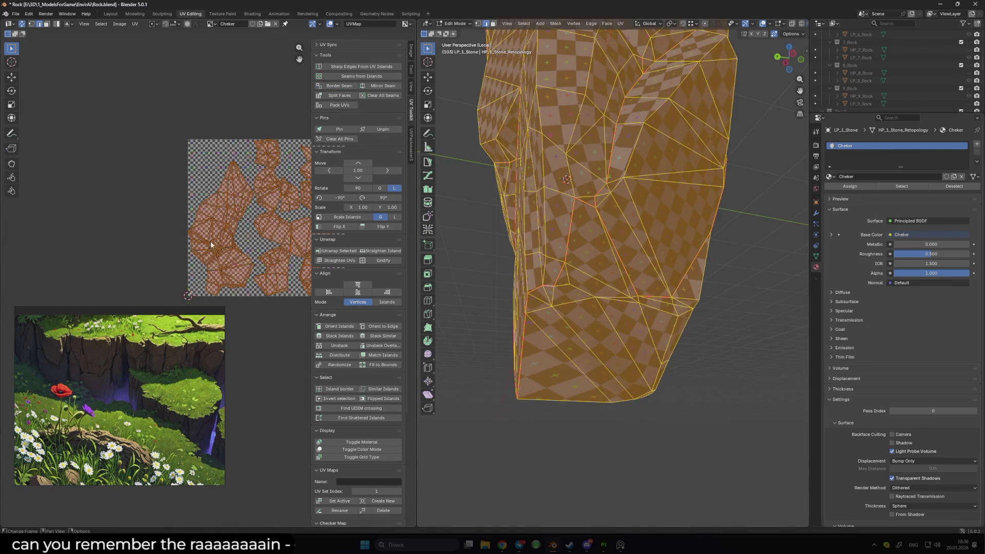
key("alt+a")
mouse_move(564, 231)
middle_mouse_down()
mouse_move(639, 308)
mouse_move(585, 325)
mouse_move(652, 278)
mouse_move(618, 256)
mouse_move(632, 274)
mouse_move(625, 262)
mouse_move(603, 281)
middle_mouse_up()
scroll(600, 318, "down", 3)
scroll(601, 323, "up", 3)
left_click(618, 256, "ctrl")
scroll(633, 274, "up", 2)
mouse_move(571, 221)
middle_mouse_down()
mouse_move(626, 259)
mouse_move(627, 273)
middle_mouse_up()
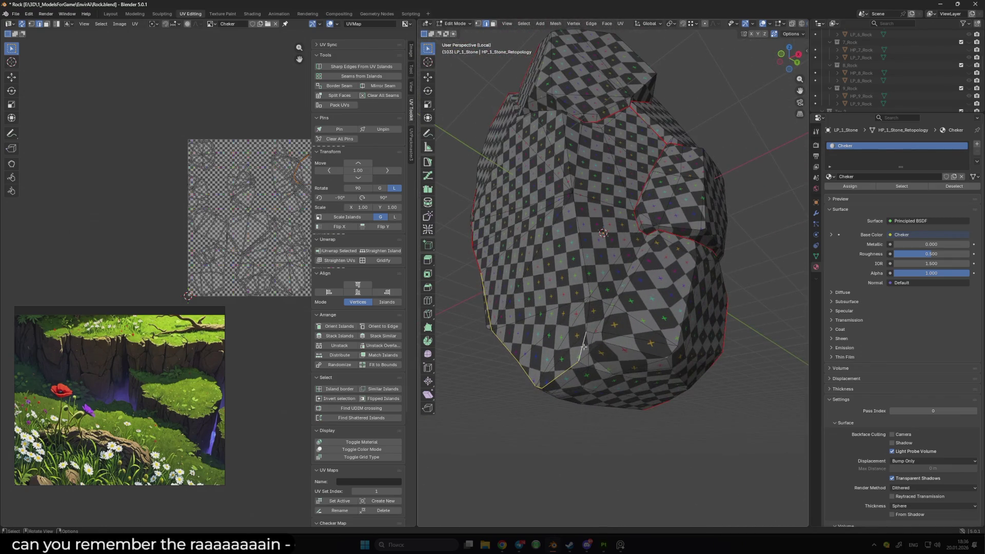
left_click(595, 334, "ctrl")
middle_click_drag(595, 334, 635, 270)
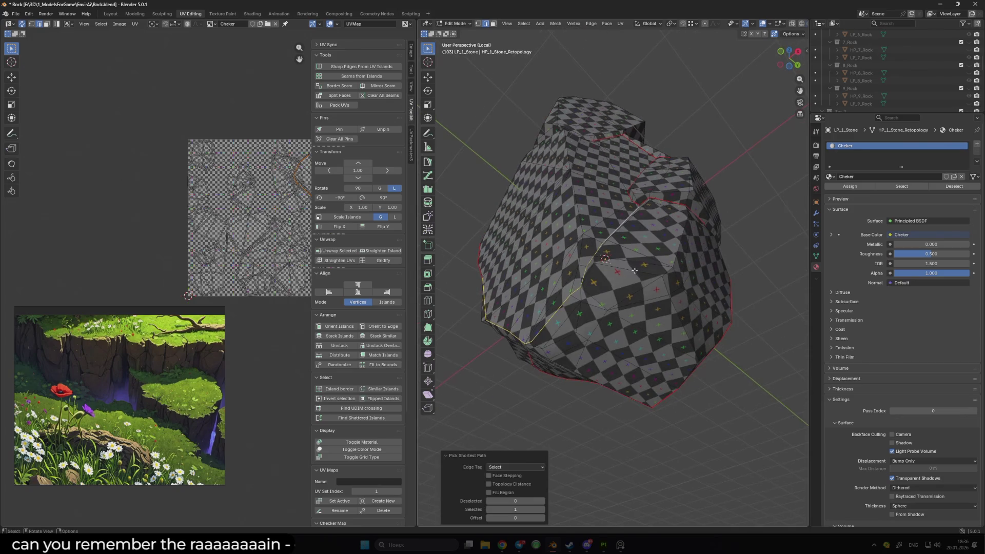
Select all and unwrap the stone with the updated seams, then deselect
key("a")
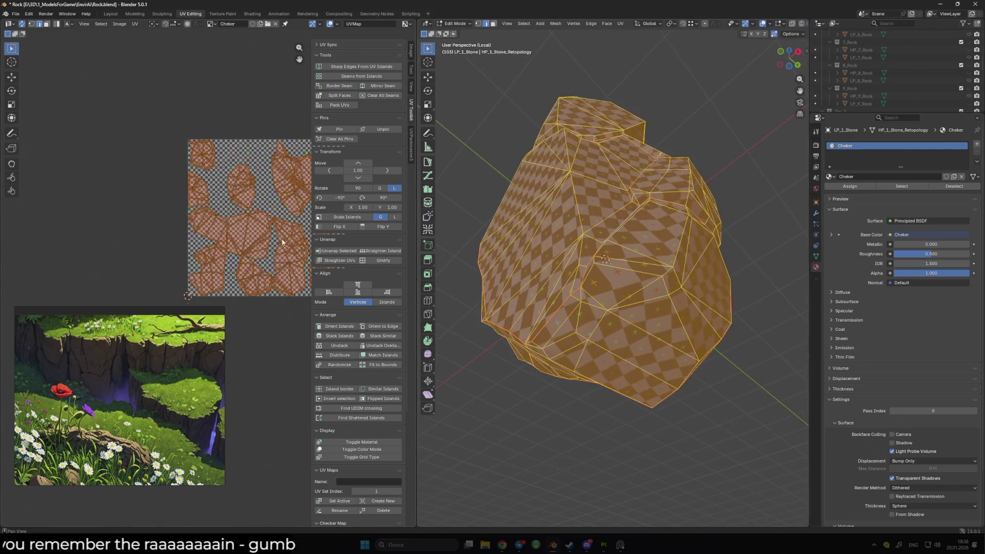
key("alt+a")
key("u")
key("Escape")
key("a")
key("u")
left_click(263, 176)
key("alt+a")
Orbit to another side of the stone and pick the last edge for the seam
scroll(510, 396, "down", 3)
scroll(551, 363, "up", 5)
middle_click_drag(543, 417, 585, 265)
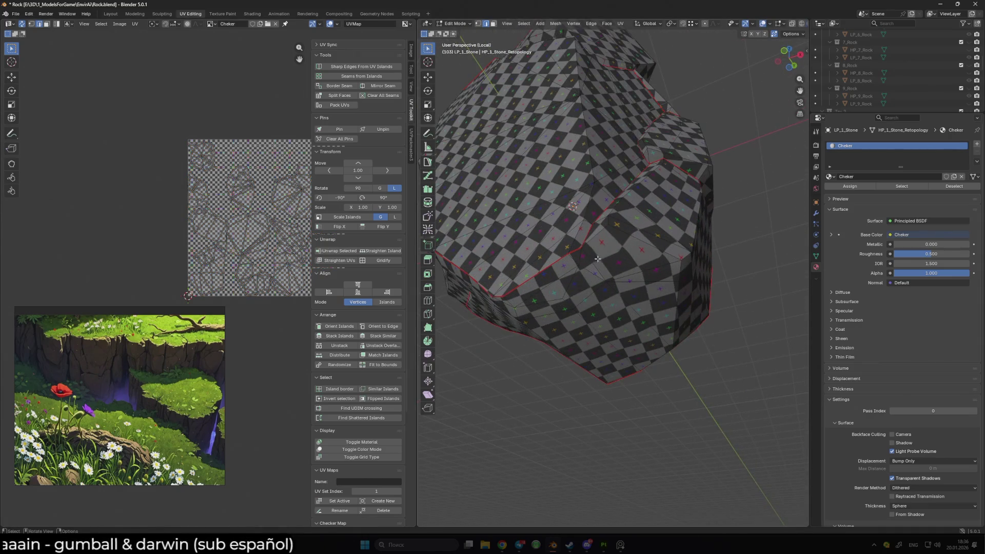
scroll(585, 265, "down", 1)
middle_click_drag(628, 289, 567, 298)
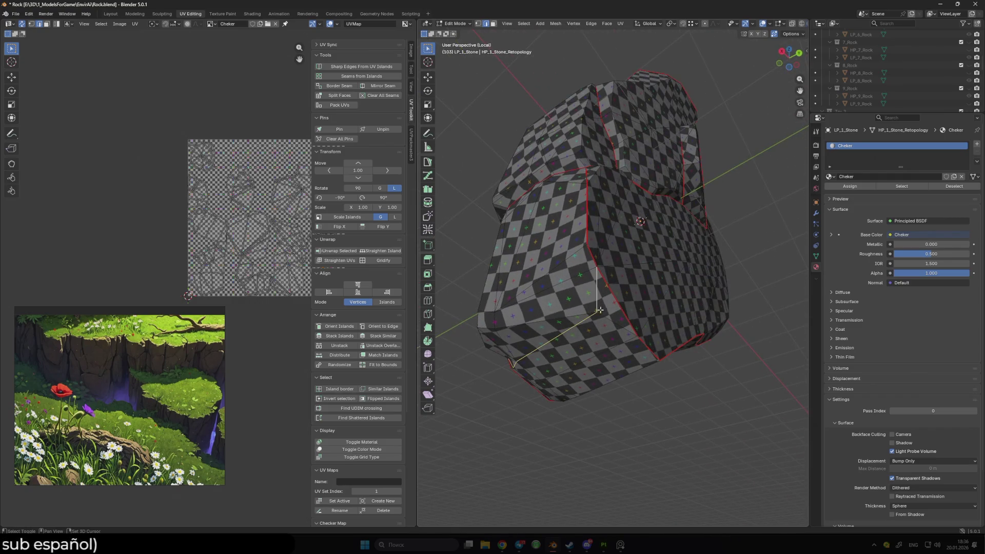
left_click(321, 93)
Unwrap the whole stone into UV islands once more and deselect
key("a")
key("u")
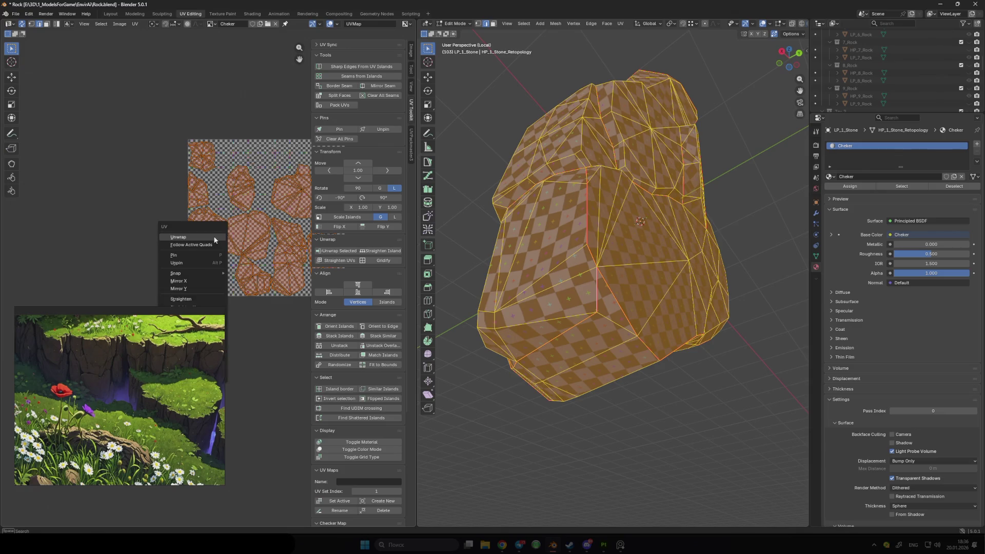
left_click(193, 241)
key("alt+a")
middle_click_drag(552, 350, 589, 287)
scroll(590, 287, "down", 2)
scroll(246, 267, "up", 2)
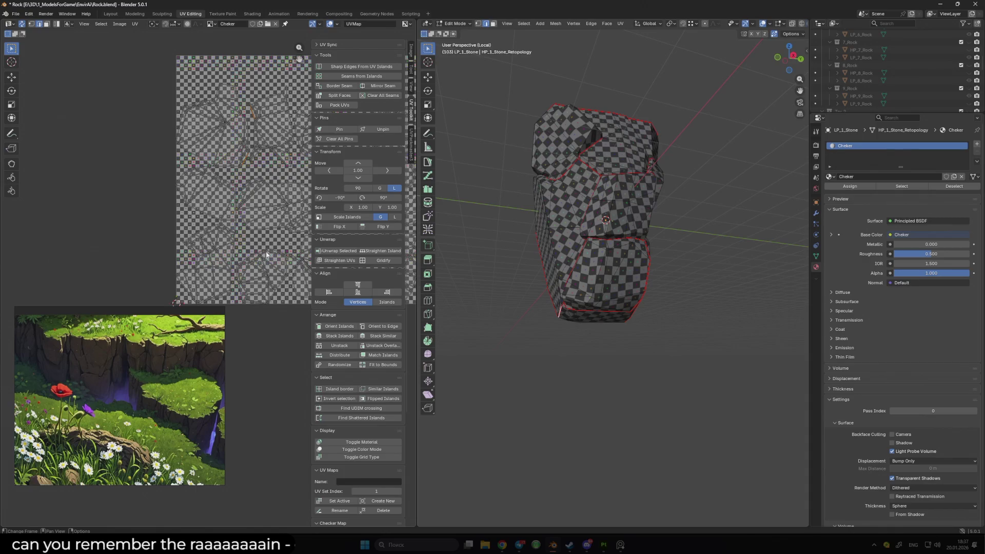
Select all and pan the UV editor so every island is visible
key("a")
mouse_move(266, 255)
middle_mouse_down()
mouse_move(135, 253)
mouse_move(85, 197)
middle_mouse_up()
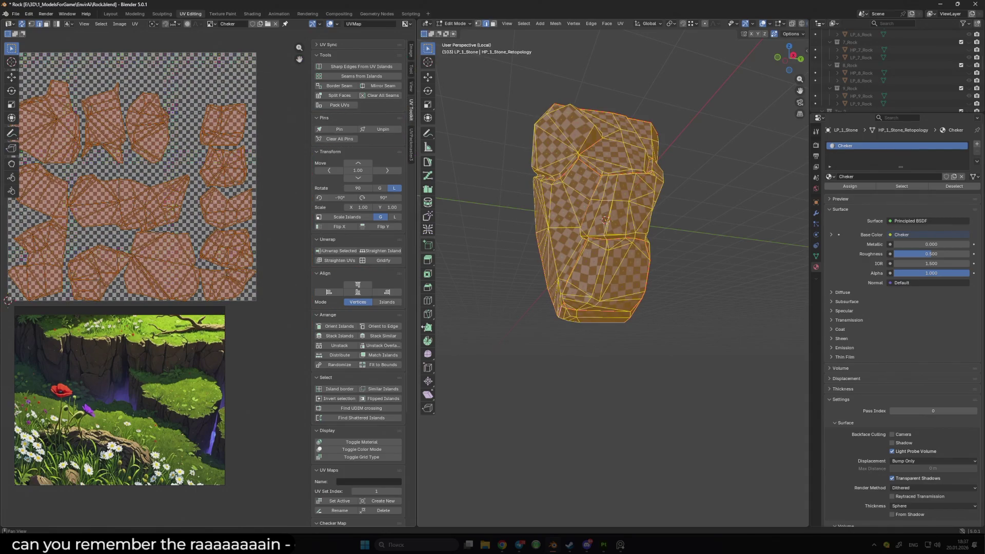
key("alt+a")
middle_click_drag(539, 359, 590, 354)
key("a")
key("alt+a")
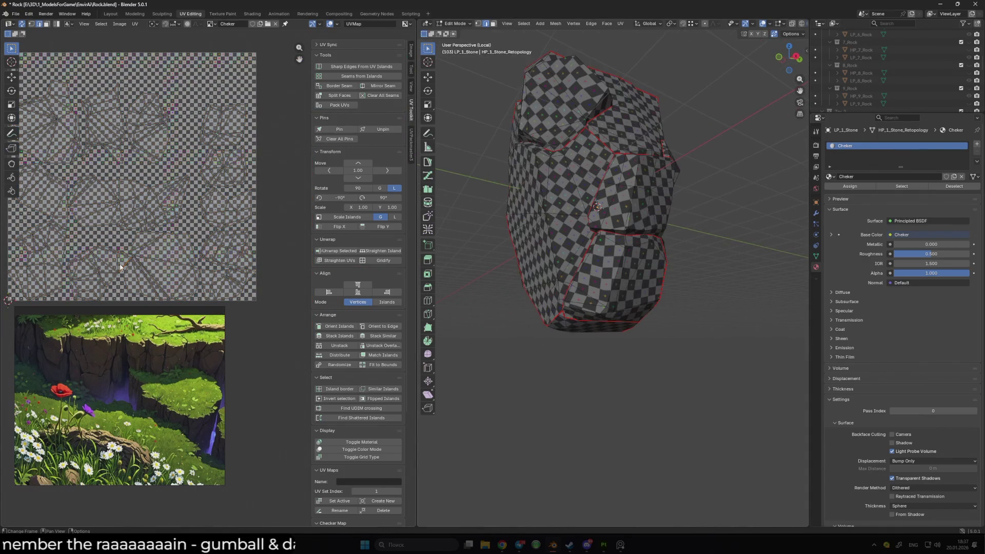
Switch to face select and pick the linked top faces to inspect their island
key("3")
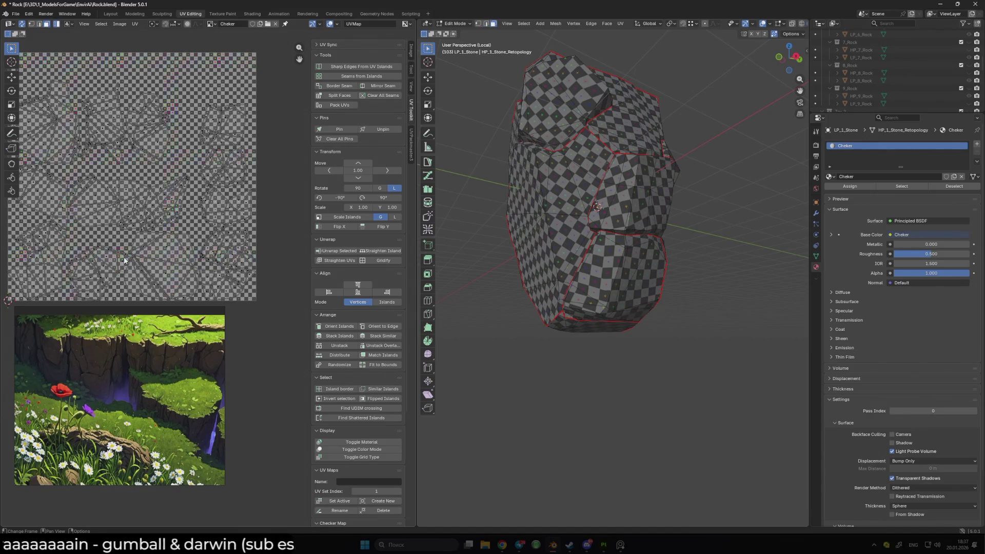
key("l")
mouse_move(590, 256)
middle_mouse_down()
mouse_move(605, 320)
mouse_move(596, 215)
middle_mouse_up()
scroll(605, 320, "up", 5)
key("alt+a")
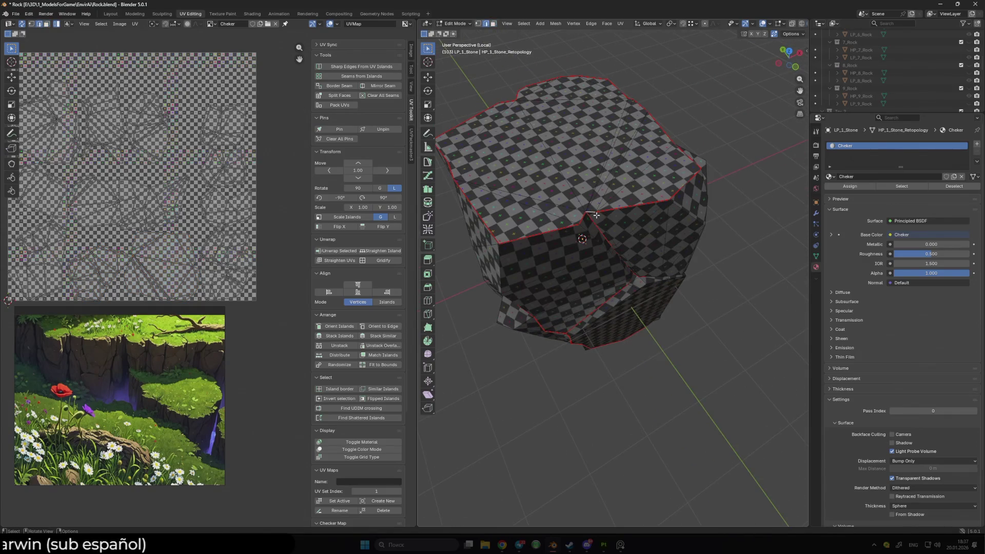
Select all, bring up the UV options menu, cancel it and deselect the mesh
key("a")
right_click(176, 191)
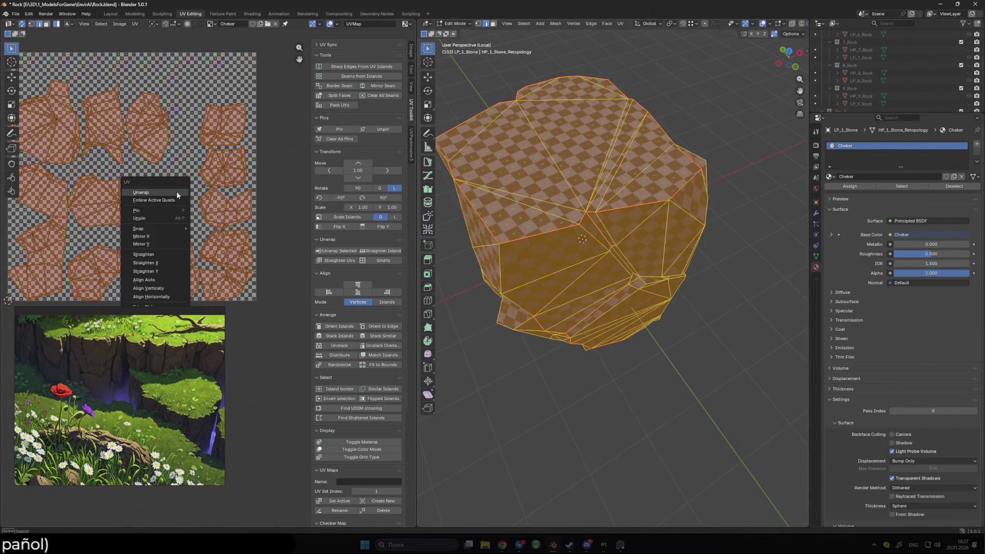
key("Escape")
key("alt+a")
scroll(553, 317, "down", 4)
mouse_move(553, 318)
middle_mouse_down()
mouse_move(529, 268)
mouse_move(440, 283)
middle_mouse_up()
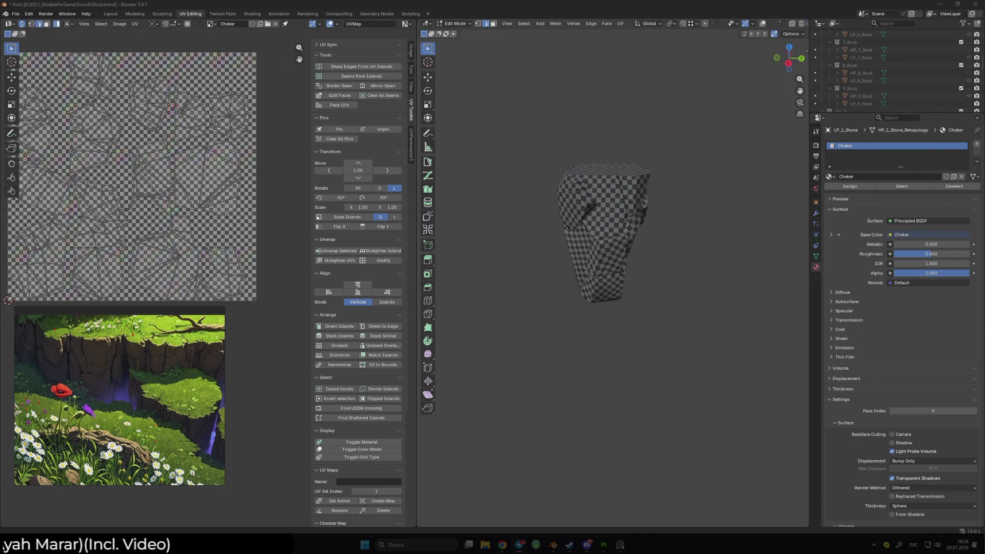
mouse_move(616, 231)
middle_mouse_down()
mouse_move(632, 238)
mouse_move(554, 244)
middle_mouse_up()
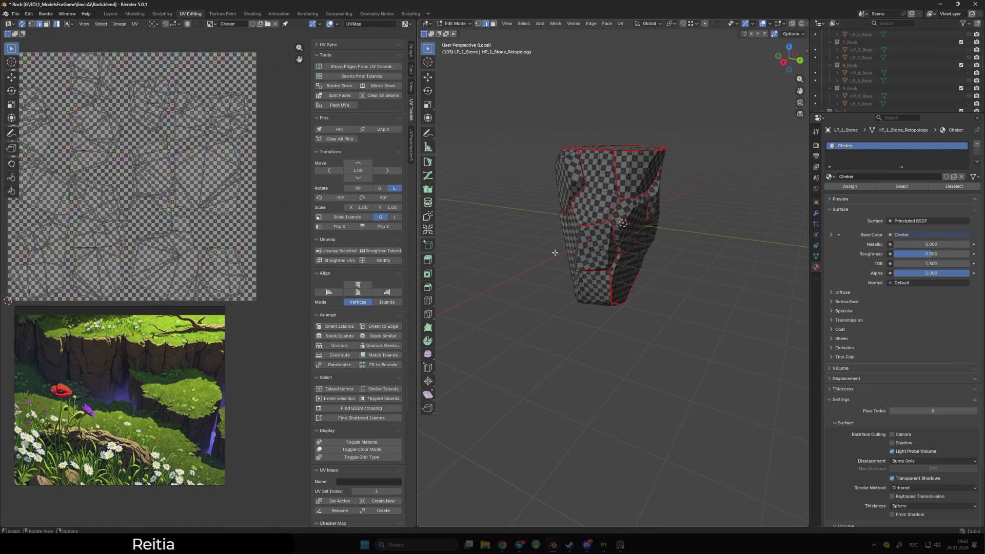
Inspect the first stone's UV islands and checker pattern, toggling overlays on and off
scroll(554, 252, "down", 3)
scroll(554, 253, "up", 4)
middle_click_drag(554, 252, 512, 237)
key("a")
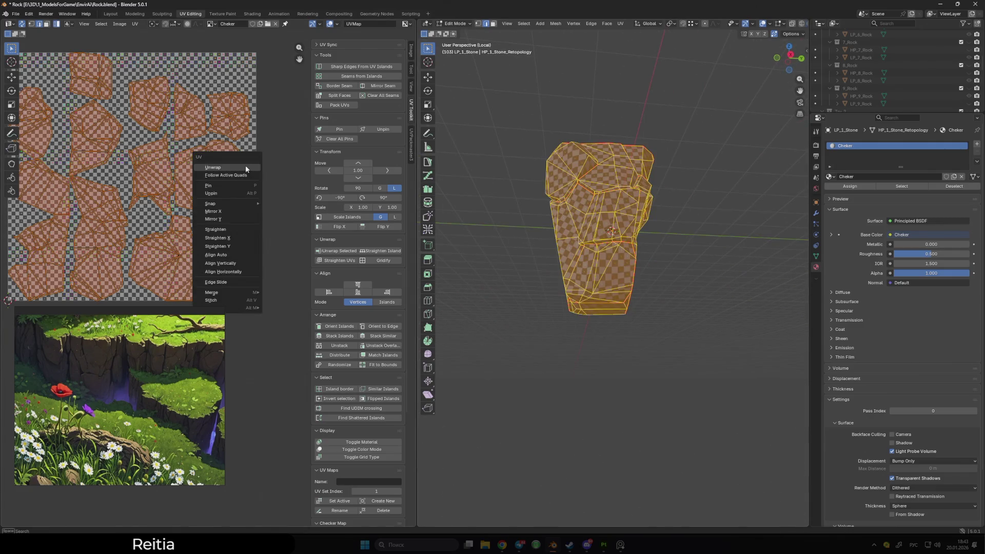
key("alt+a")
key("shift+alt+z")
middle_click_drag(622, 334, 754, 337)
key("shift+alt+z")
Check the checker close up with overlays hidden, then return the stone to Object Mode
mouse_move(700, 373)
middle_mouse_down()
mouse_move(630, 304)
mouse_move(533, 289)
mouse_move(553, 313)
mouse_move(508, 307)
middle_mouse_up()
scroll(639, 313, "up", 5)
key("shift+alt+z")
key("Tab")
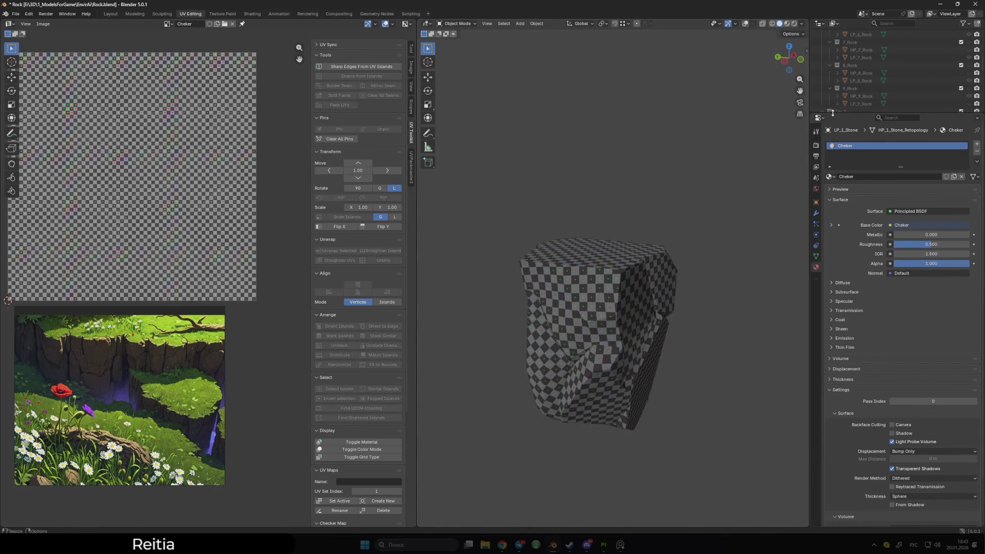
left_click_drag(809, 123, 809, 248)
scroll(844, 42, "up", 6)
Collapse Try_1 and Try_2, hide LP_1_Stone, then unhide LP_2_Stone and enter its Edit Mode
left_click(822, 41)
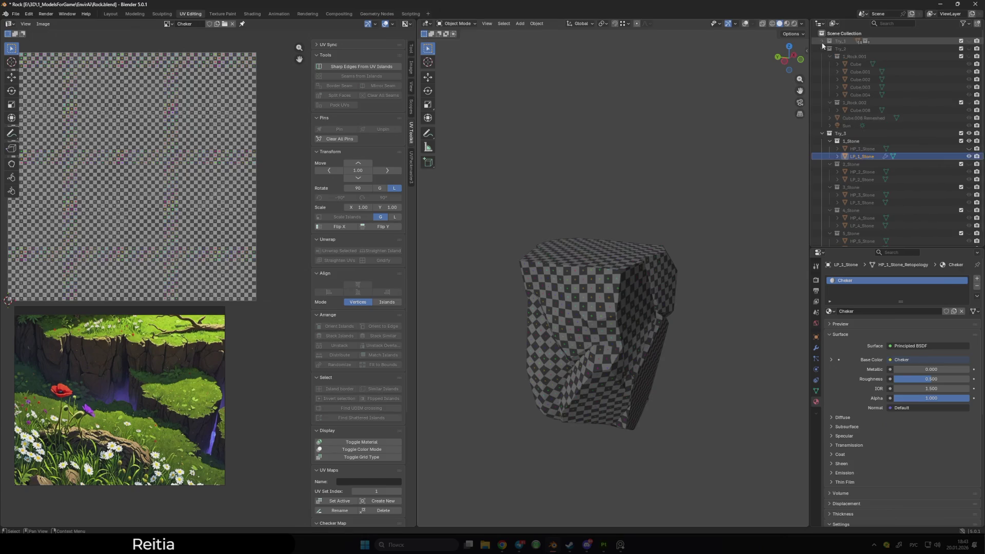
left_click(822, 49)
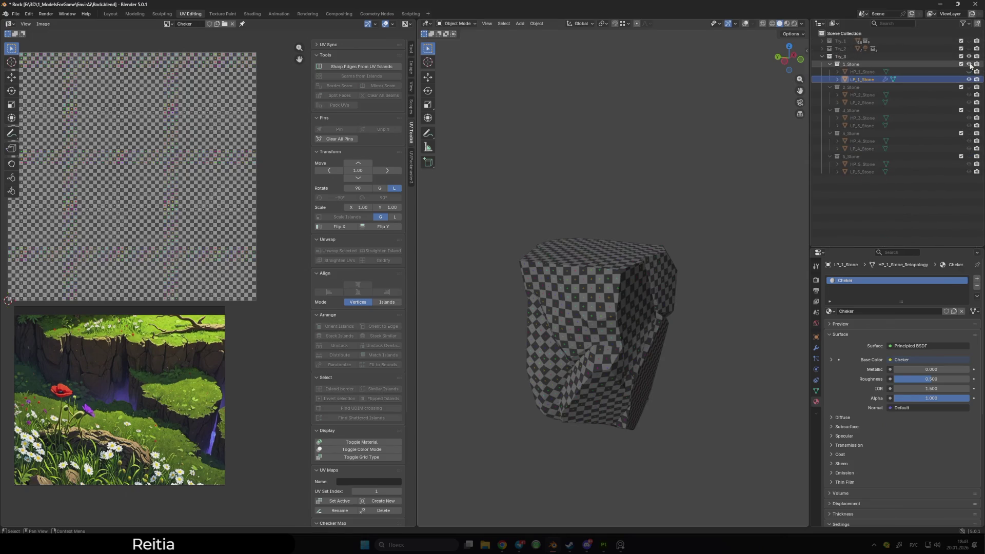
left_click(969, 79)
left_click(968, 102)
left_click(862, 102)
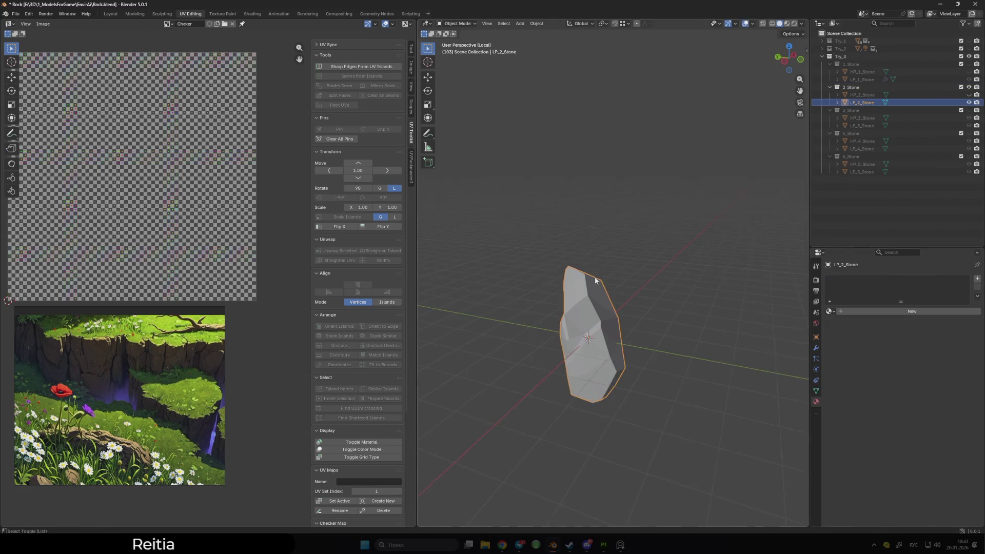
key("Tab")
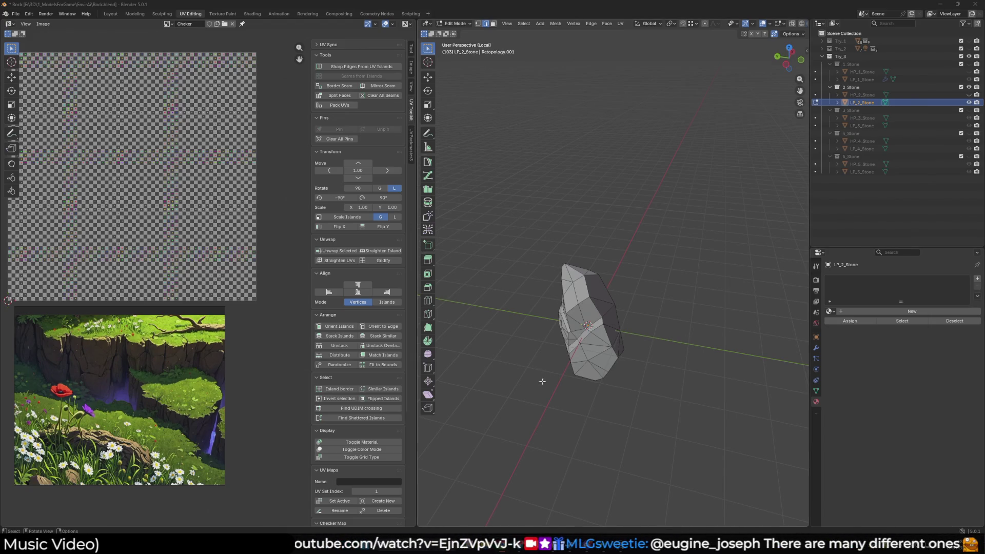
mouse_move(610, 338)
middle_mouse_down()
mouse_move(683, 251)
mouse_move(607, 279)
middle_mouse_up()
In Object Mode, shade LP_2_Stone flat, then apply Shade Auto Smooth
key("Tab")
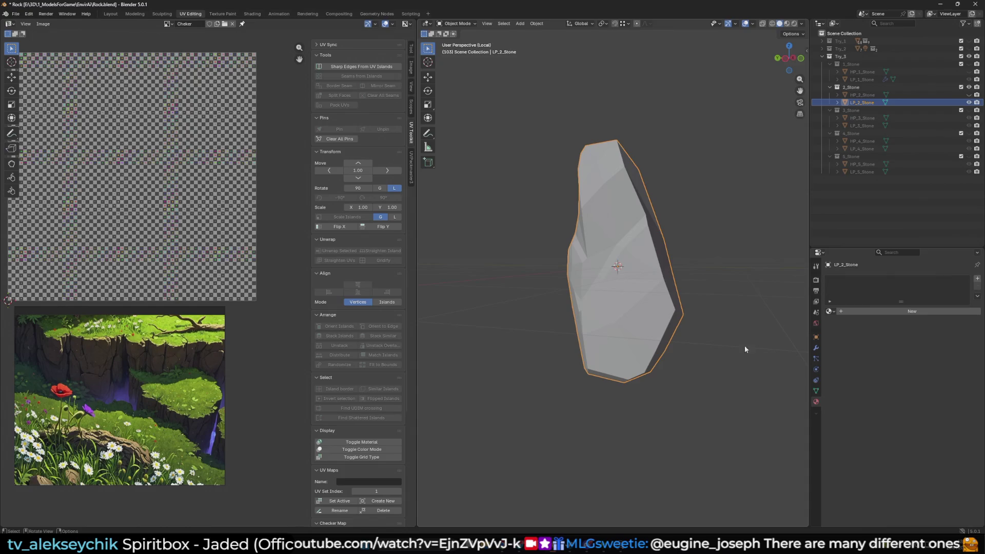
left_click(822, 348)
right_click(636, 316)
left_click(635, 316)
right_click(633, 313)
left_click(632, 308)
Return LP_2_Stone to Edit Mode and view it from another angle
mouse_move(639, 303)
middle_mouse_down()
mouse_move(709, 301)
mouse_move(740, 318)
mouse_move(707, 341)
mouse_move(689, 339)
middle_mouse_up()
key("Tab")
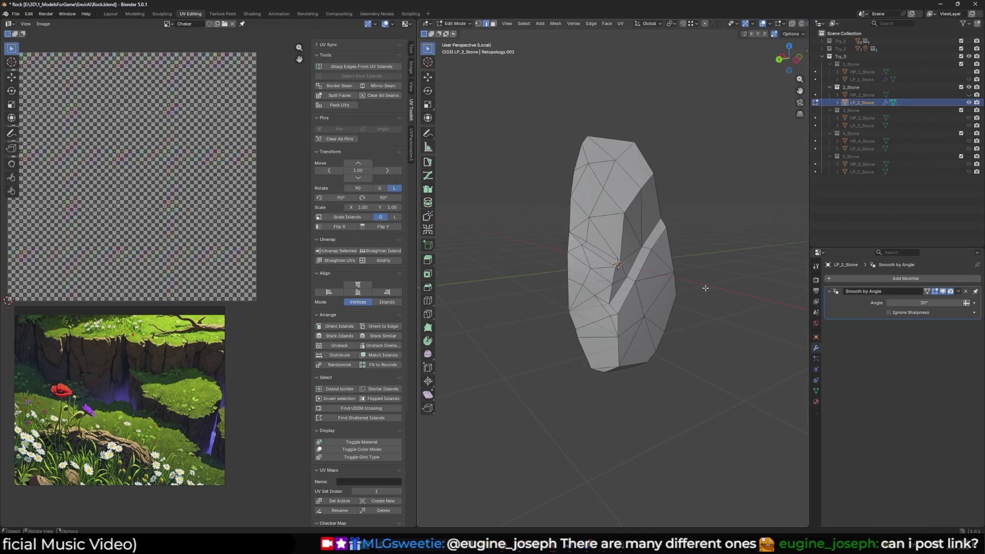
middle_click_drag(709, 290, 651, 246)
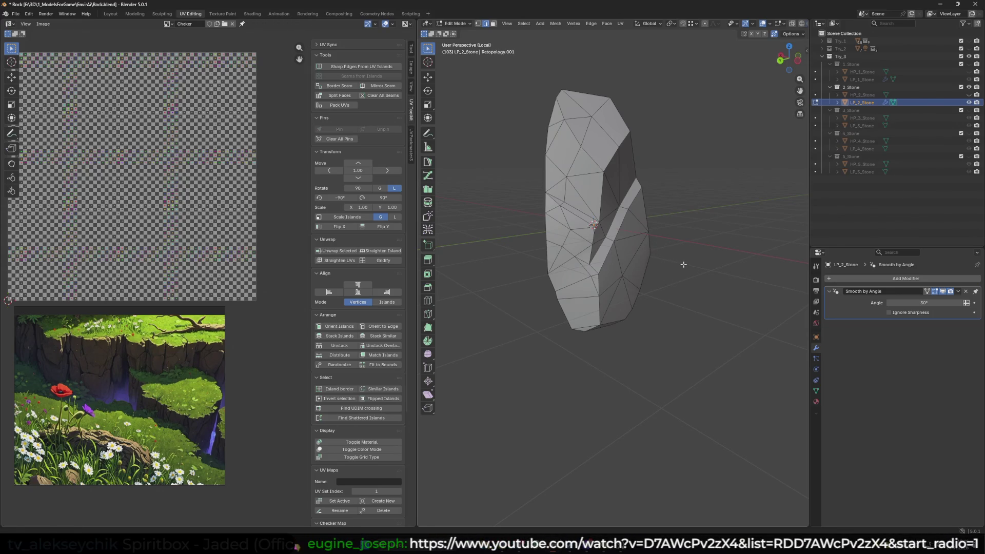
key("super")
key("Escape")
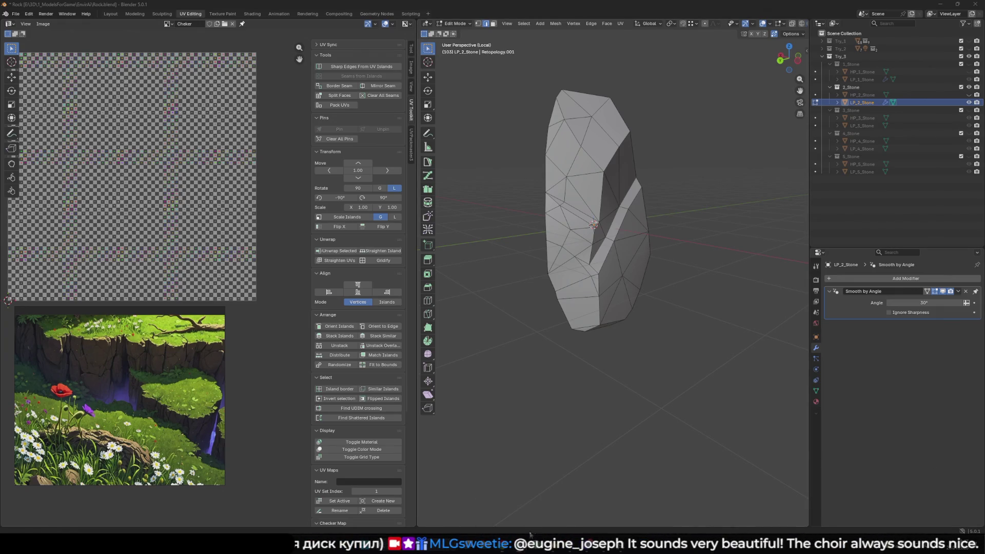
Examine LP_2_Stone's shading from several angles, toggling overlays to compare with the wireframe
key("shift+alt+z")
scroll(614, 277, "up", 5)
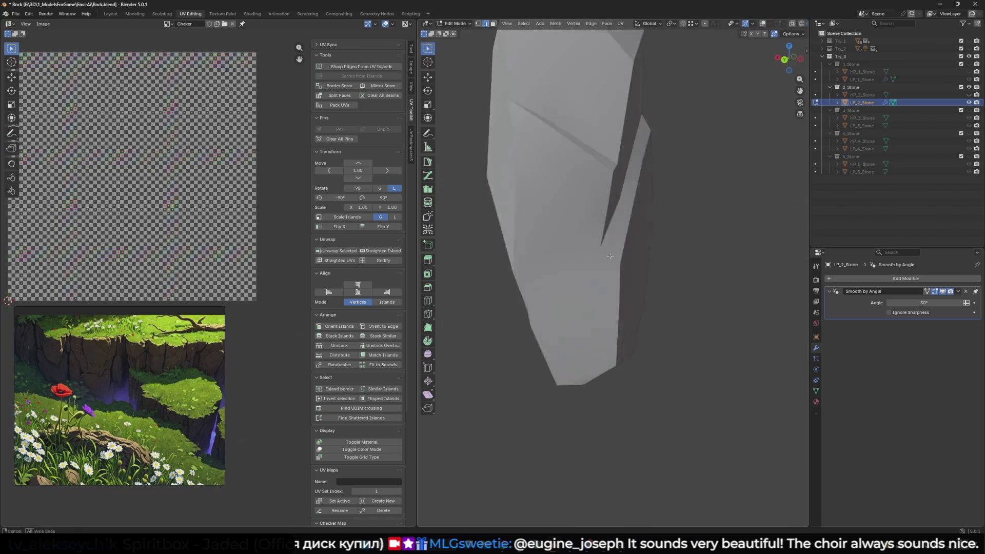
key("shift+alt+z")
mouse_move(615, 296)
middle_mouse_down()
mouse_move(673, 275)
mouse_move(585, 267)
mouse_move(577, 290)
mouse_move(617, 308)
middle_mouse_up()
key("shift+alt+z")
key("shift+alt+z")
key("shift+alt+z")
key("shift+alt+z")
mouse_move(613, 314)
middle_mouse_down()
mouse_move(662, 324)
mouse_move(625, 341)
middle_mouse_up()
key("shift+alt+z")
key("shift+alt+z")
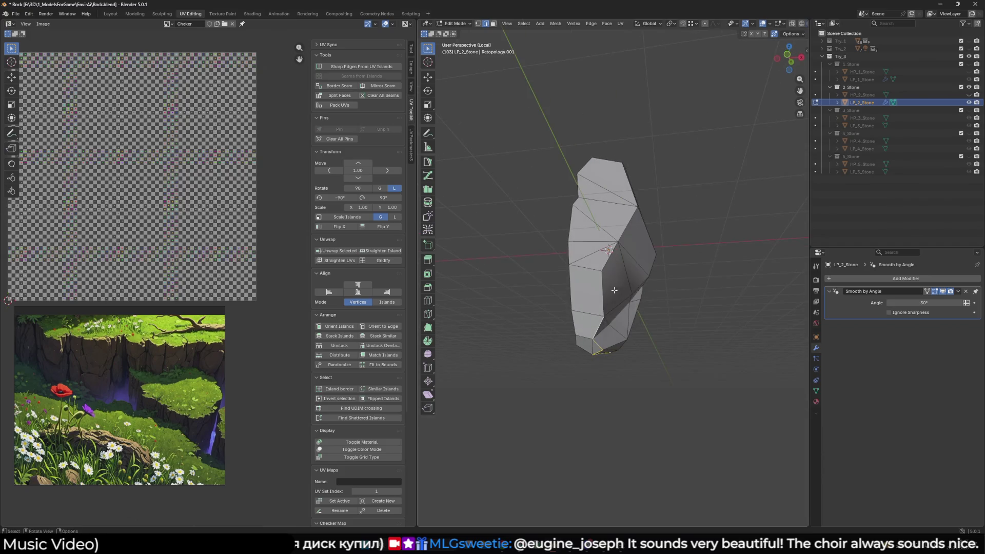
mouse_move(639, 227)
middle_mouse_down()
mouse_move(610, 232)
mouse_move(595, 266)
middle_mouse_up()
middle_click_drag(653, 219, 623, 205)
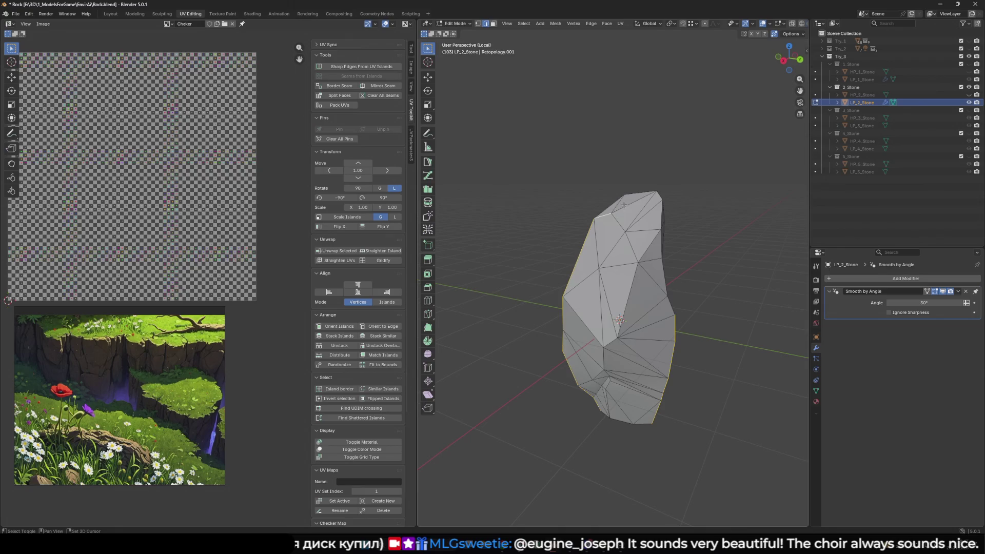
Select a shortest edge path down the rock's side and mark it as a seam
left_click(641, 287, "ctrl")
key("shift+alt+z")
middle_click_drag(641, 287, 607, 314)
key("shift+alt+z")
mouse_move(707, 288)
middle_mouse_down()
mouse_move(732, 305)
mouse_move(700, 378)
mouse_move(692, 275)
mouse_move(580, 304)
mouse_move(620, 274)
mouse_move(608, 289)
middle_mouse_up()
key("shift+alt+z")
key("shift+alt+z")
left_click(600, 292, "ctrl")
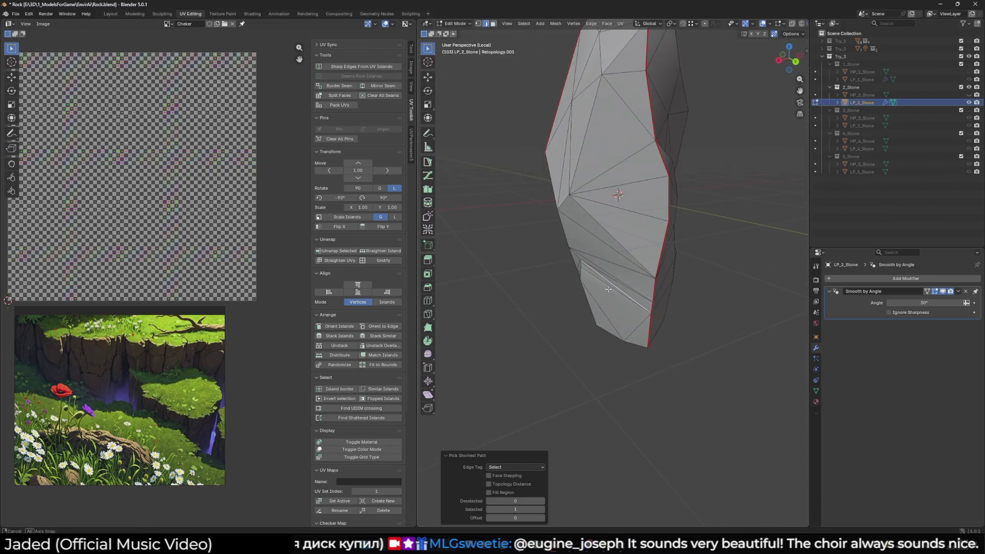
middle_click_drag(344, 96, 387, 105)
key("shift+alt+z")
left_click(346, 87)
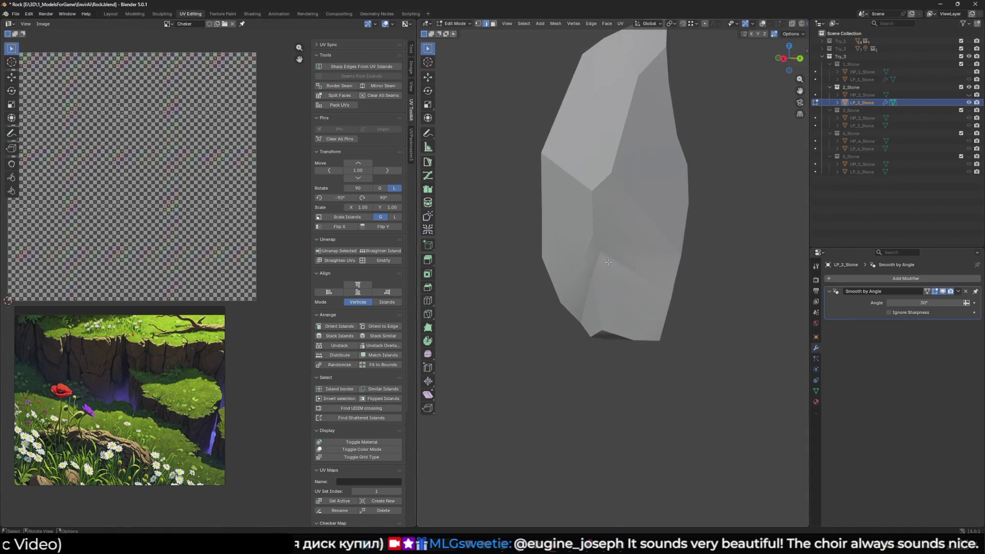
key("shift+alt+z")
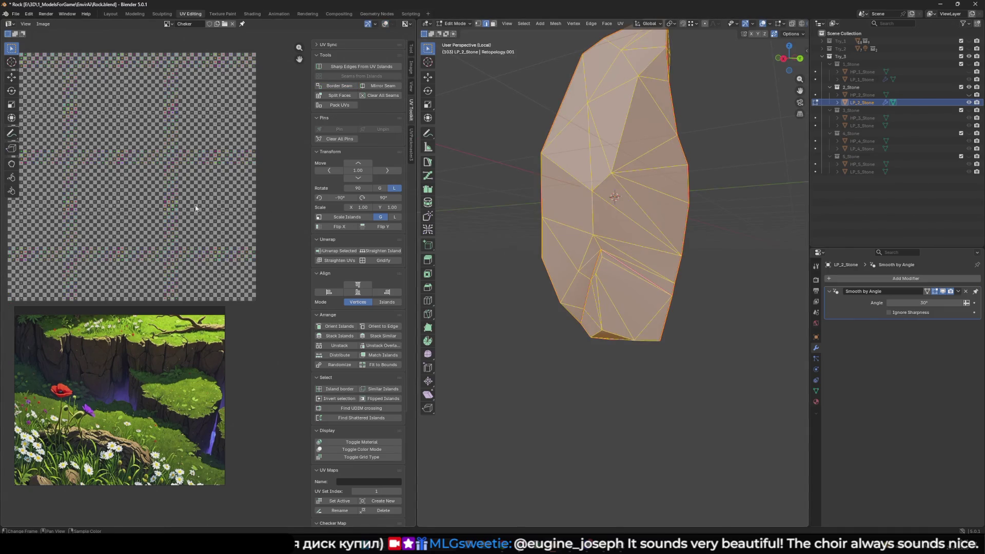
Add a new UV map to LP_2_Stone in the Object Data properties
left_click(816, 390)
left_click(974, 418)
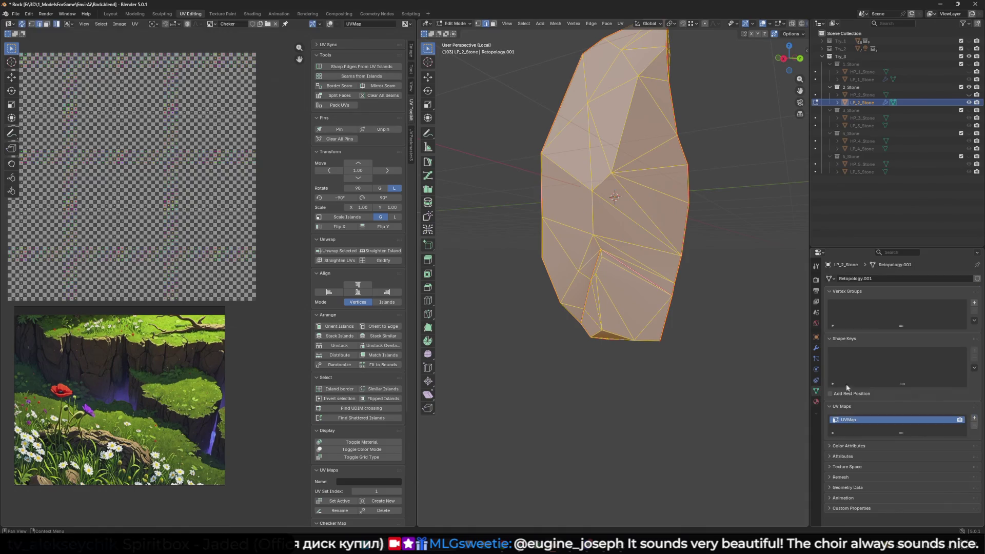
left_click(336, 251)
right_click(98, 190)
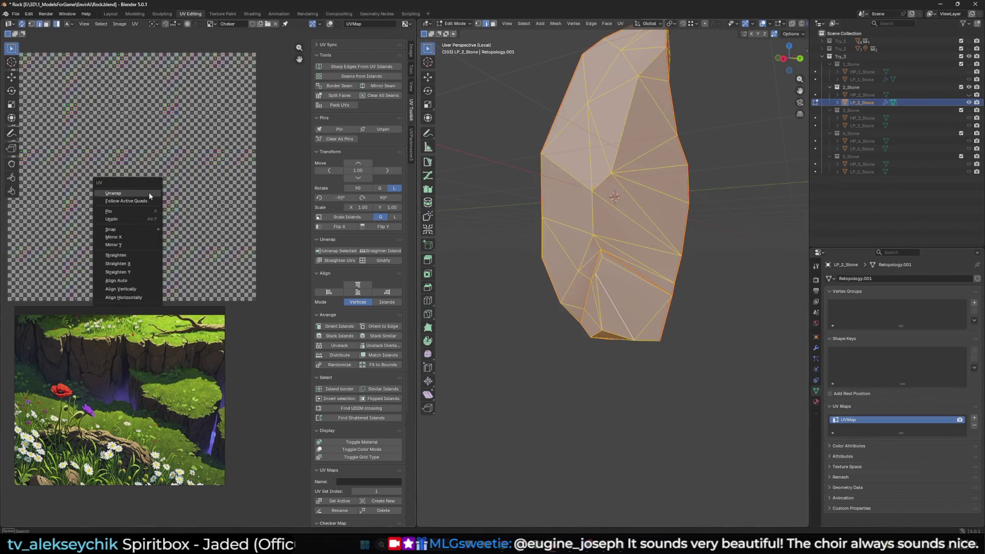
scroll(195, 220, "down", 5)
left_click(598, 395)
key("a")
key("alt+a")
middle_click_drag(622, 378, 679, 367)
scroll(718, 385, "up", 2)
Assign the Cheker material to the stone's material slot instead of MeadowRocks
left_click(815, 402)
left_click(829, 312)
left_click(857, 331)
left_click(829, 312)
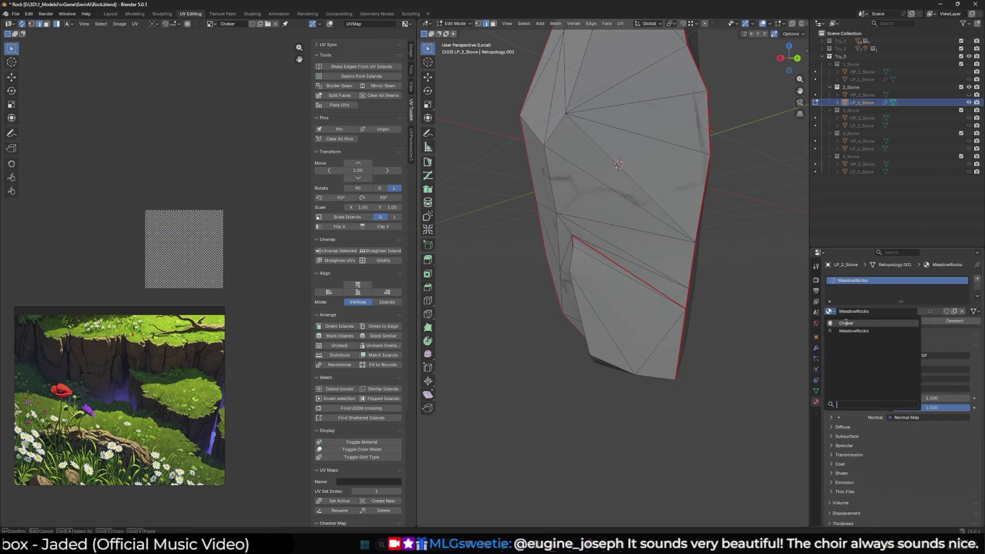
left_click(862, 331)
Select the whole mesh and unwrap it with U, then check the seams
middle_click_drag(716, 322, 688, 313)
key("a")
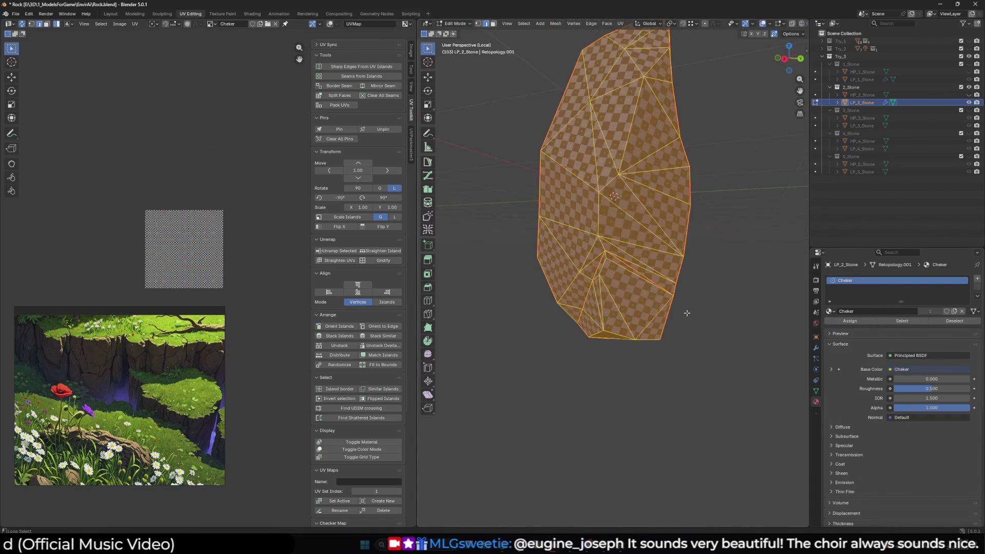
key("u")
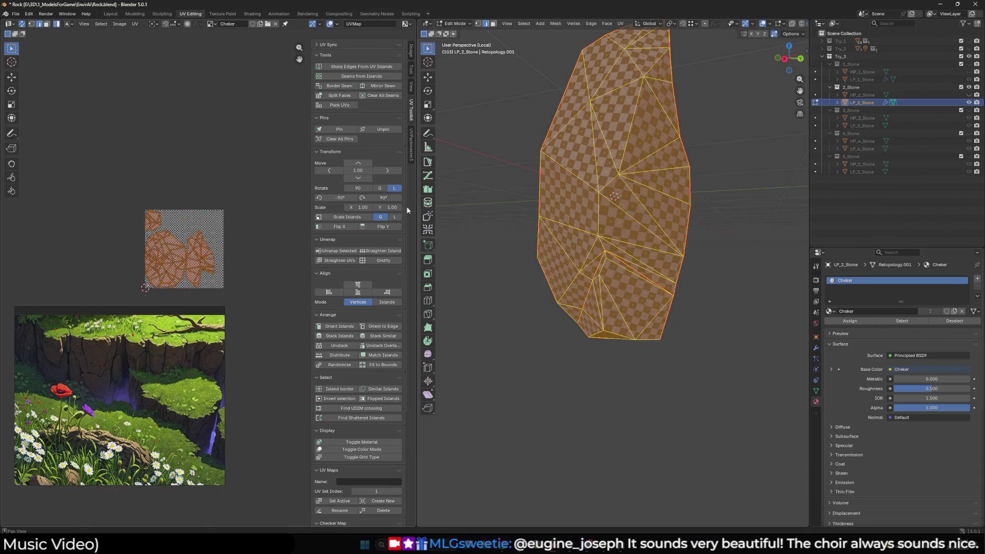
key("alt+a")
scroll(616, 277, "up", 3)
left_click(815, 391)
scroll(667, 308, "down", 5)
mouse_move(667, 308)
middle_mouse_down()
mouse_move(710, 331)
mouse_move(699, 302)
mouse_move(601, 378)
mouse_move(642, 308)
mouse_move(726, 285)
mouse_move(769, 292)
mouse_move(633, 279)
mouse_move(589, 262)
mouse_move(584, 272)
mouse_move(647, 264)
mouse_move(630, 283)
middle_mouse_up()
Select additional edge paths running down and across the rock for new seams
key("shift+alt+z")
left_click(590, 265, "ctrl")
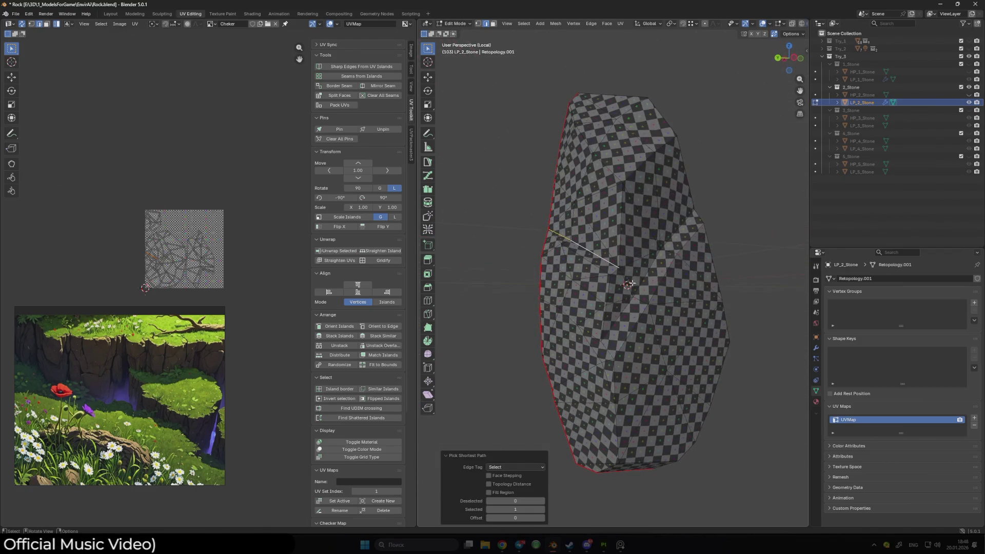
left_click(619, 254, "shift")
left_click(609, 311, "ctrl")
mouse_move(617, 315)
middle_mouse_down()
mouse_move(626, 241)
mouse_move(709, 308)
mouse_move(633, 207)
mouse_move(677, 258)
mouse_move(720, 254)
middle_mouse_up()
left_click(626, 241, "ctrl")
left_click(633, 207, "ctrl")
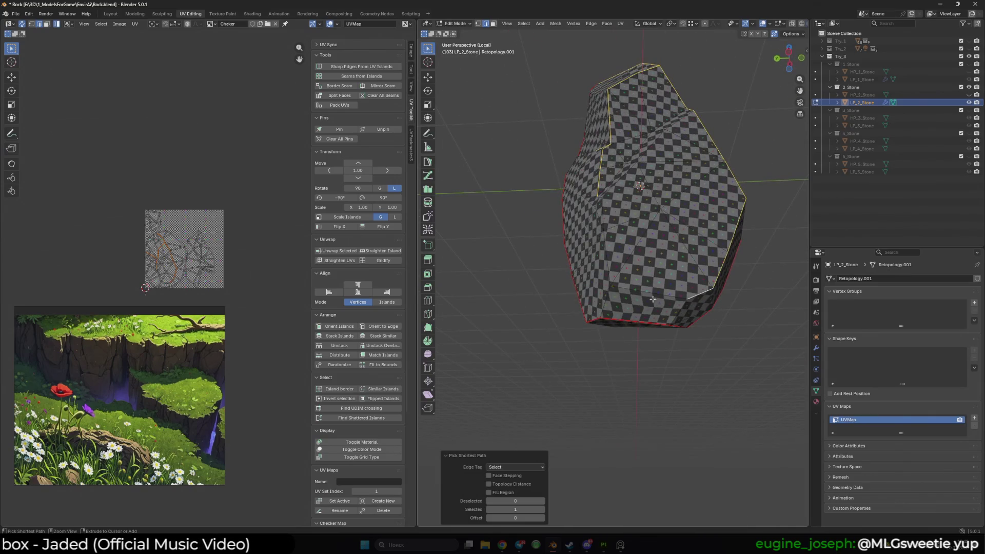
middle_click_drag(606, 249, 625, 231)
mouse_move(630, 166)
middle_mouse_down()
mouse_move(575, 299)
mouse_move(649, 291)
middle_mouse_up()
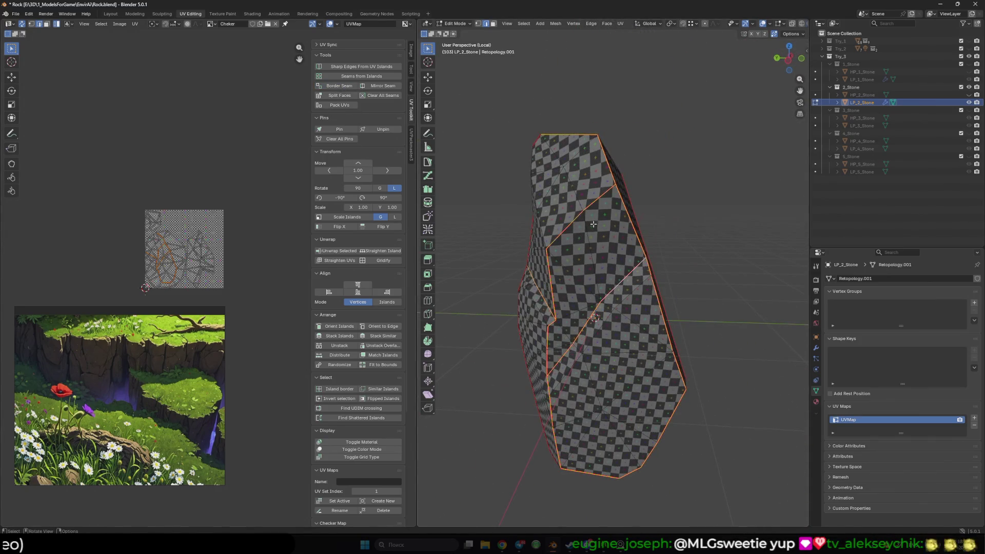
Mark the selected edges as seams, then re-unwrap the whole mesh and inspect the checker
key("a")
key("alt+a")
mouse_move(593, 222)
middle_mouse_down()
mouse_move(661, 320)
mouse_move(628, 210)
middle_mouse_up()
left_click(335, 86)
left_click(657, 200)
key("a")
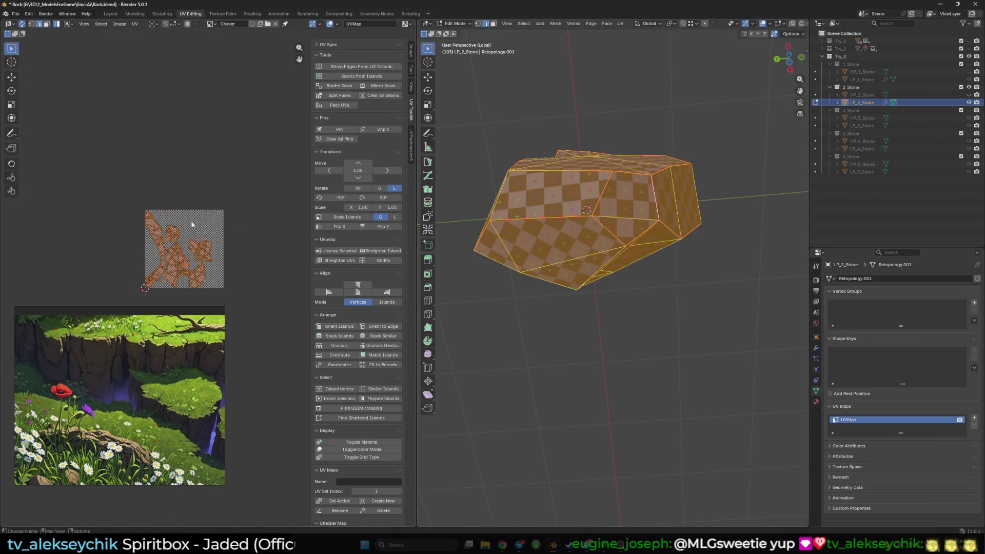
key("alt+a")
mouse_move(587, 184)
middle_mouse_down()
mouse_move(594, 328)
mouse_move(497, 364)
mouse_move(602, 333)
middle_mouse_up()
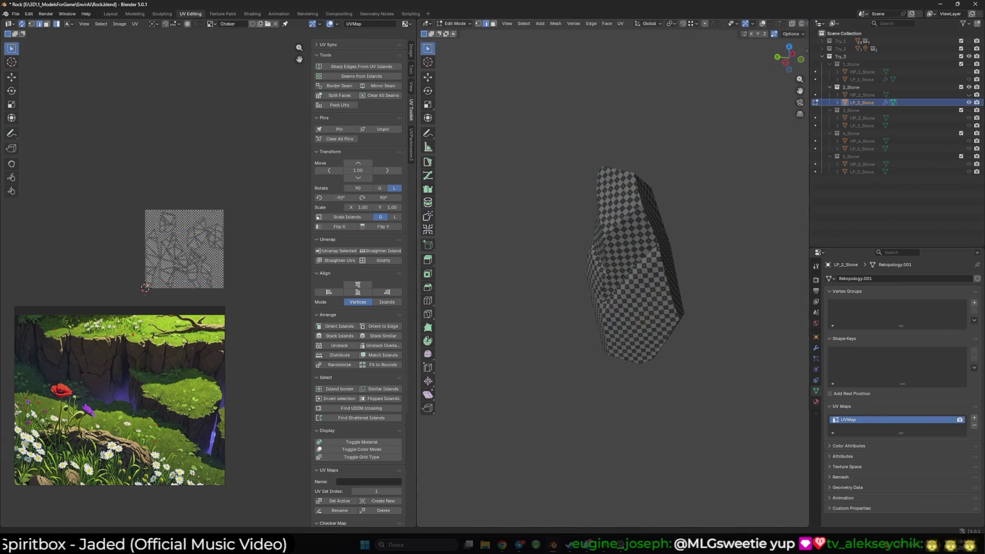